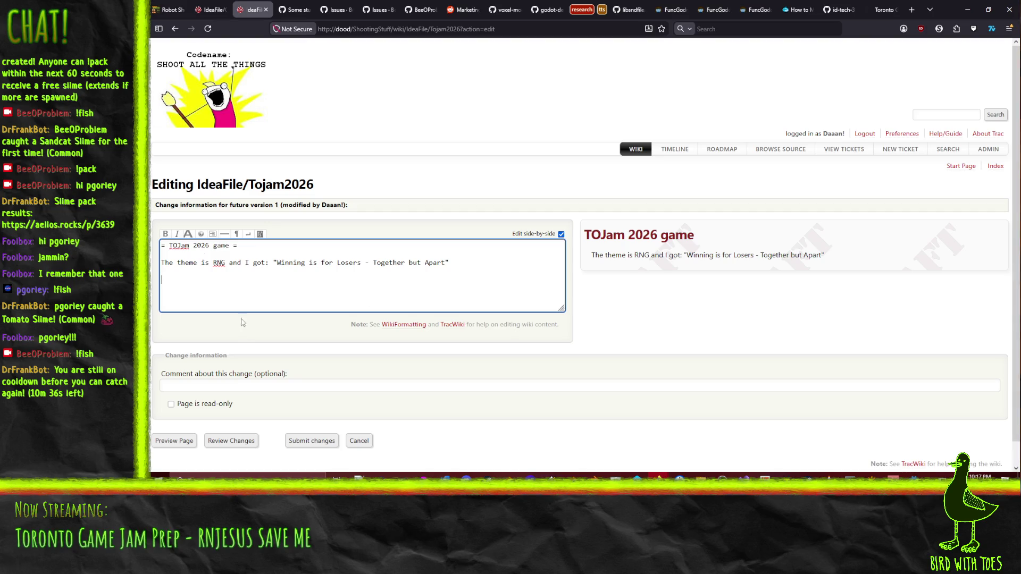
- Close the Experiments debug game window and return to the empty line below the theme
mouse_move(904, 477)
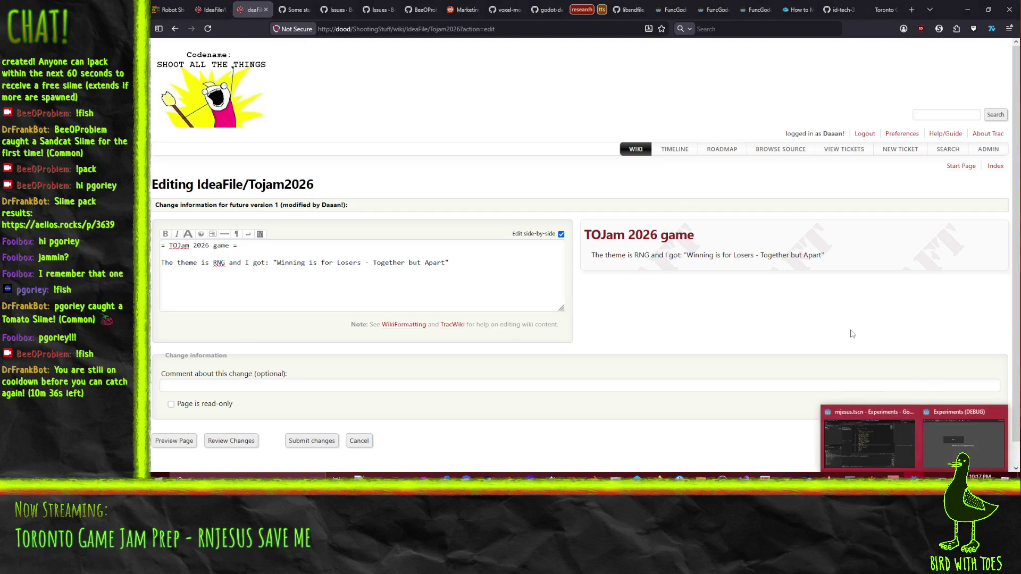
left_click(951, 444)
left_click_drag(950, 61, 602, 49)
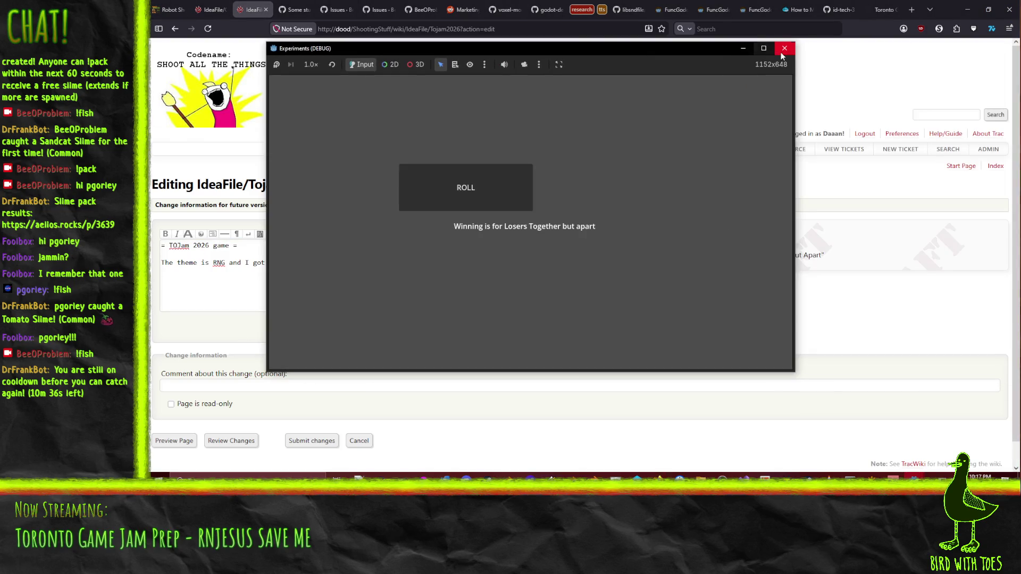
left_click(786, 53)
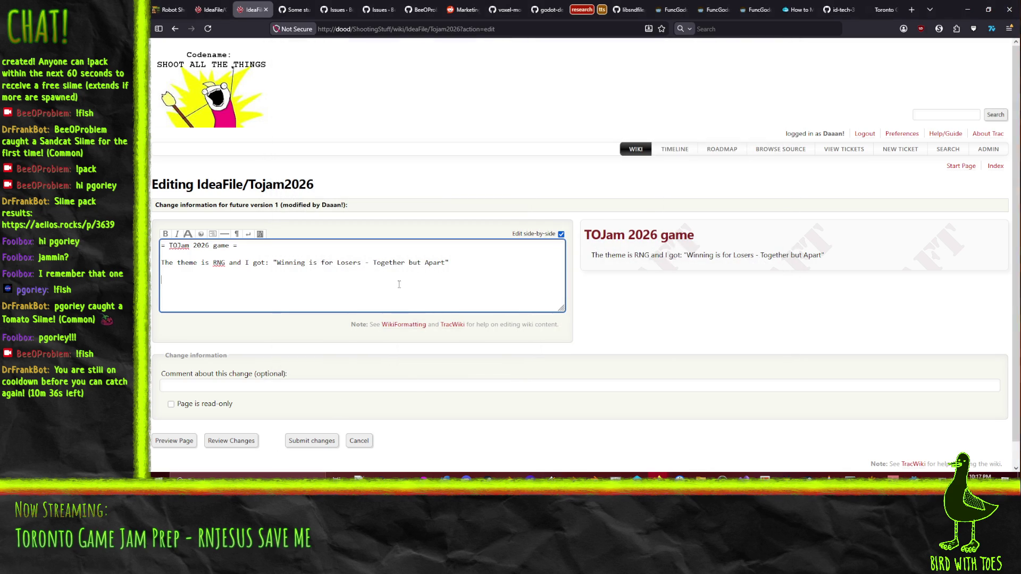
key("BackSpace")
type("* ")
type("Semi")
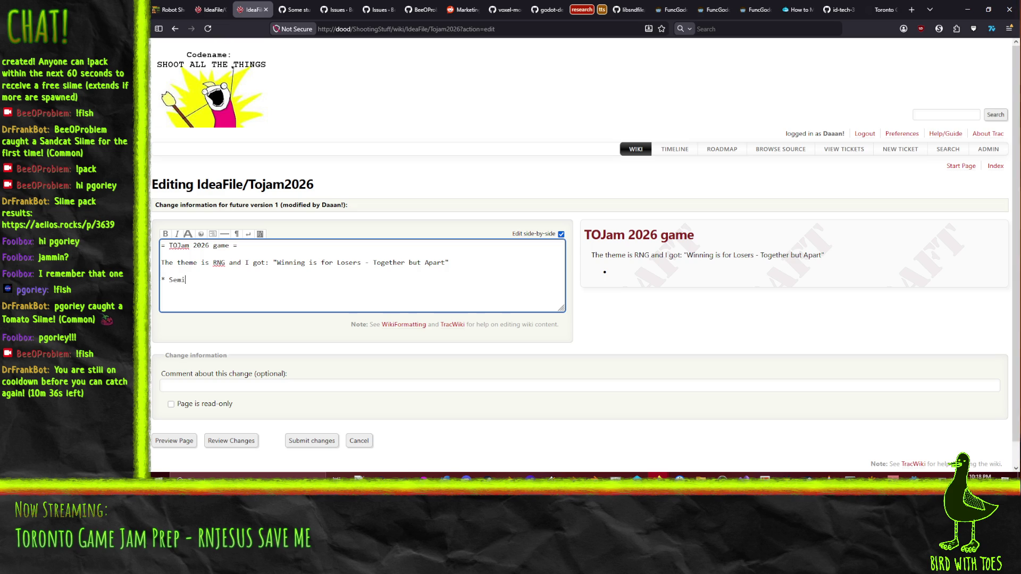
type("-coop semi-")
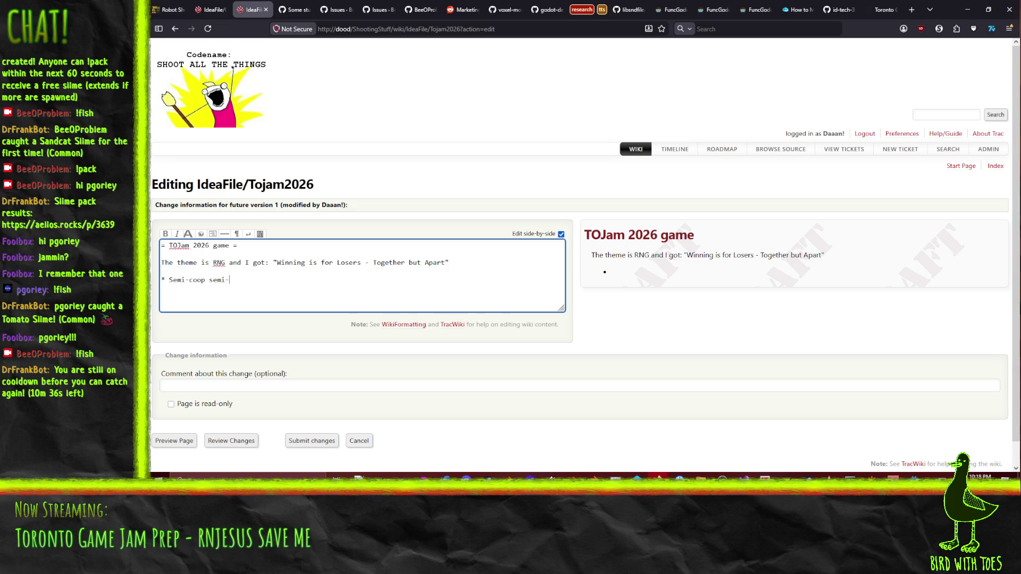
type("competitiv")
type("Player")
type(" s have goals that ")
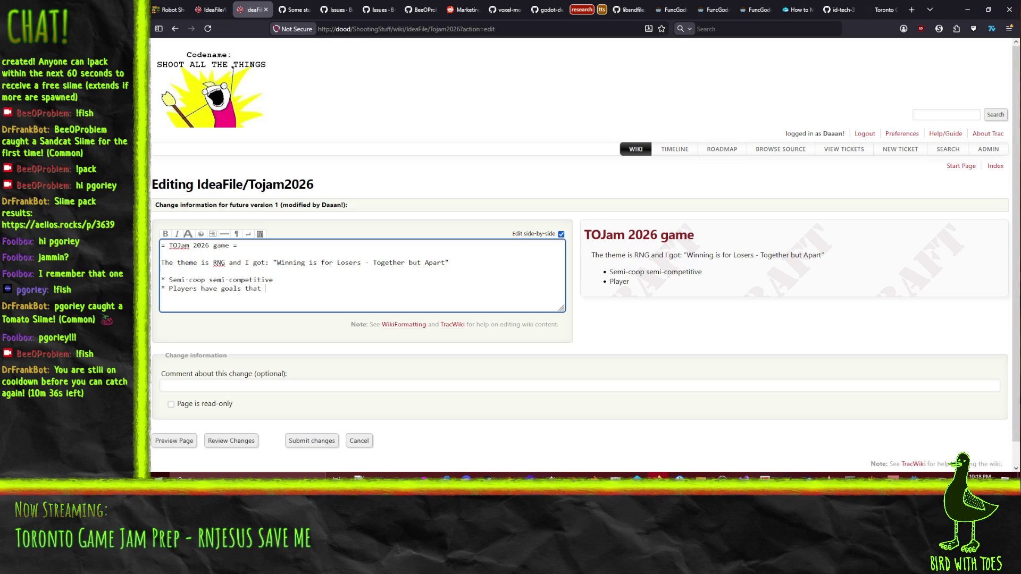
type("compliment but ")
type("actually reac")
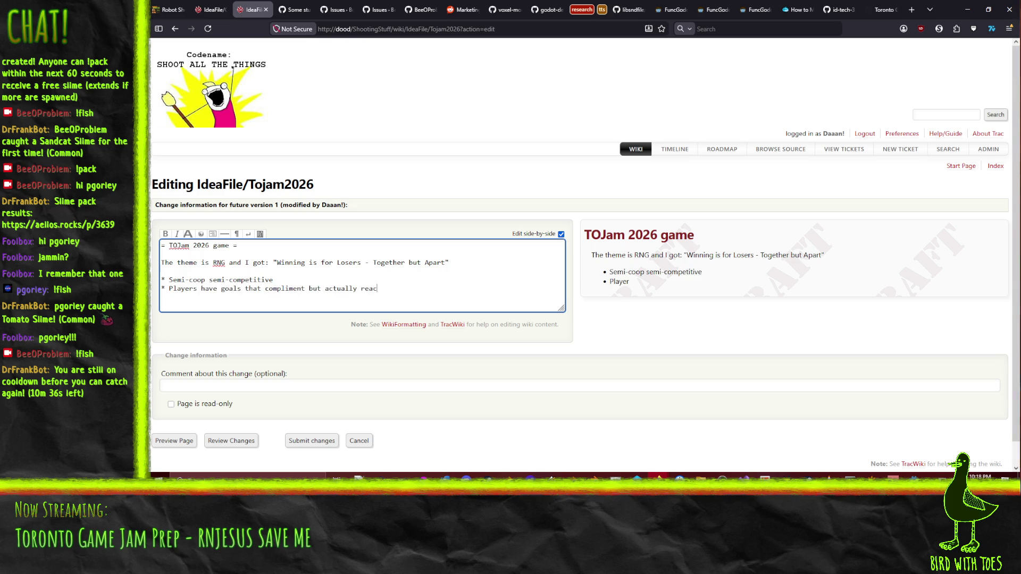
type("hing the goal first ")
type("= a loss")
- Start a new line after the second bullet note
key("Return")
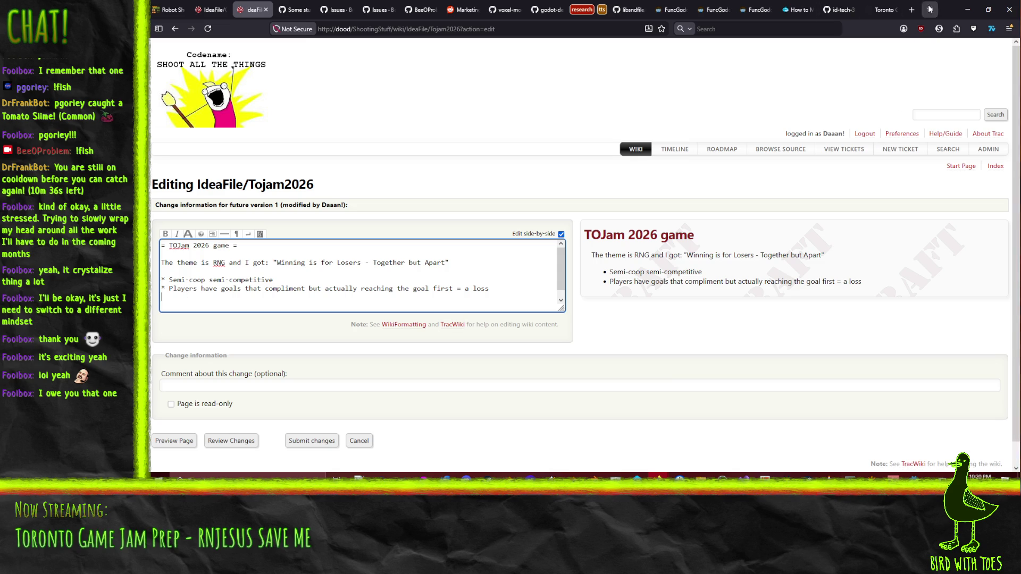
left_click(912, 10)
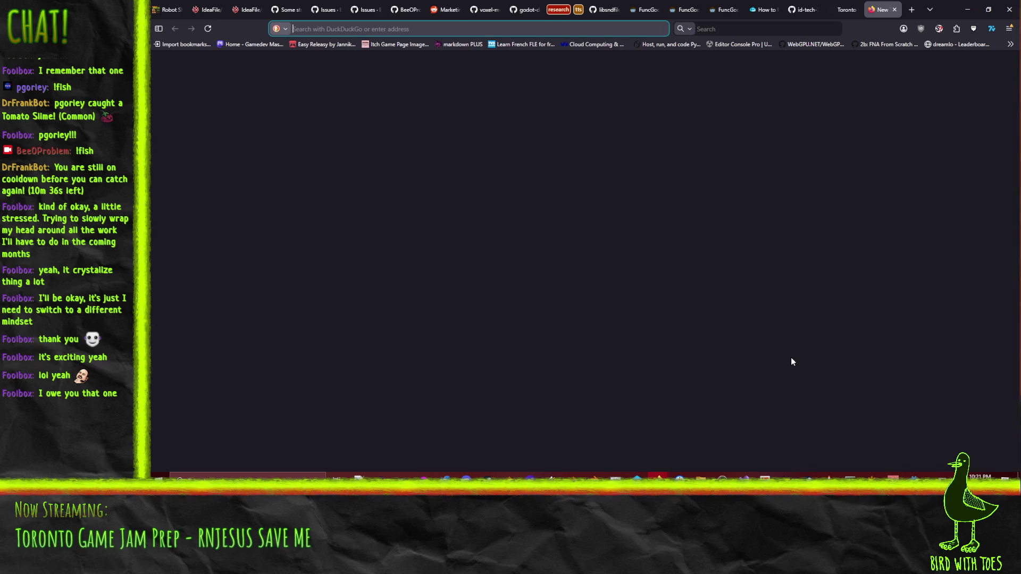
- Search DuckDuckGo for 'aggree to license game' and open the Agreeee Steam store page
type("aggree to ")
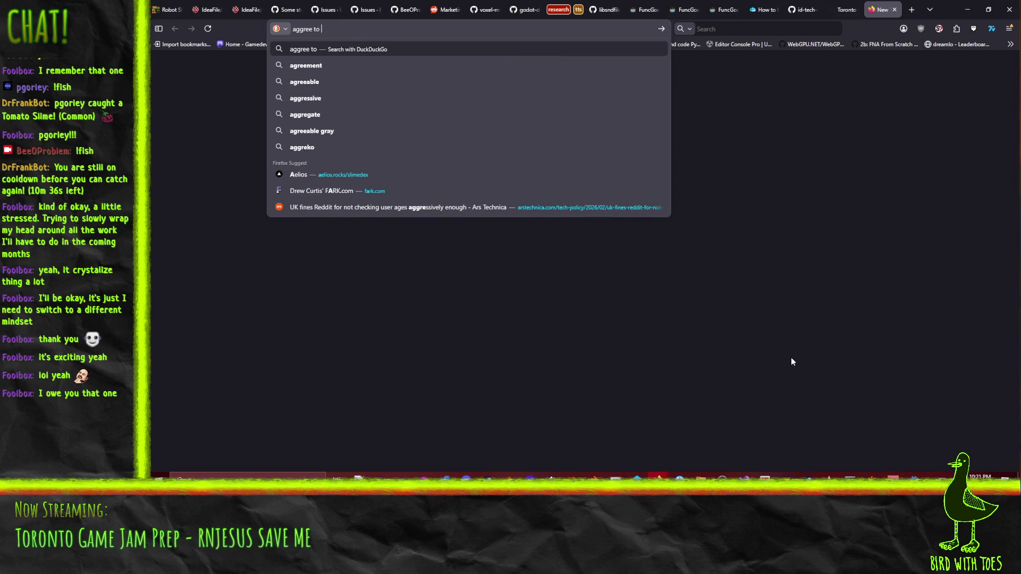
type("license game")
key("Return")
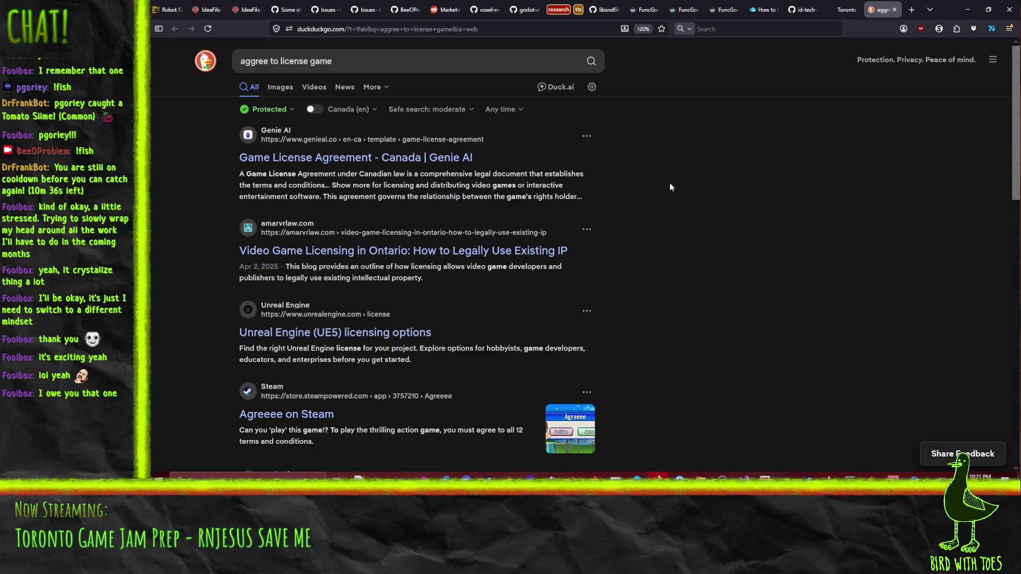
scroll(170, 245, "down", 3)
scroll(170, 245, "down", 1)
scroll(266, 234, "up", 1)
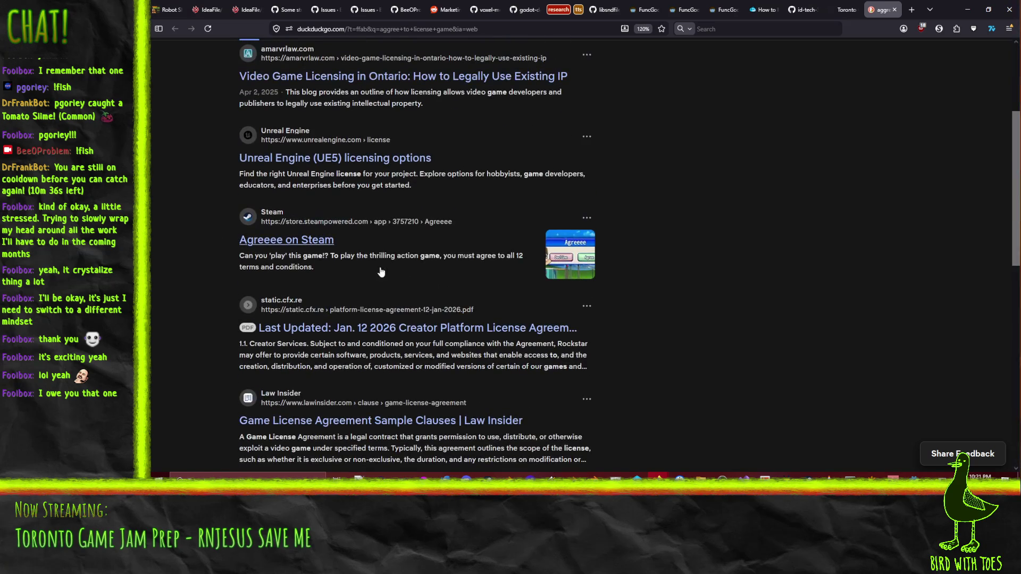
left_click(296, 246)
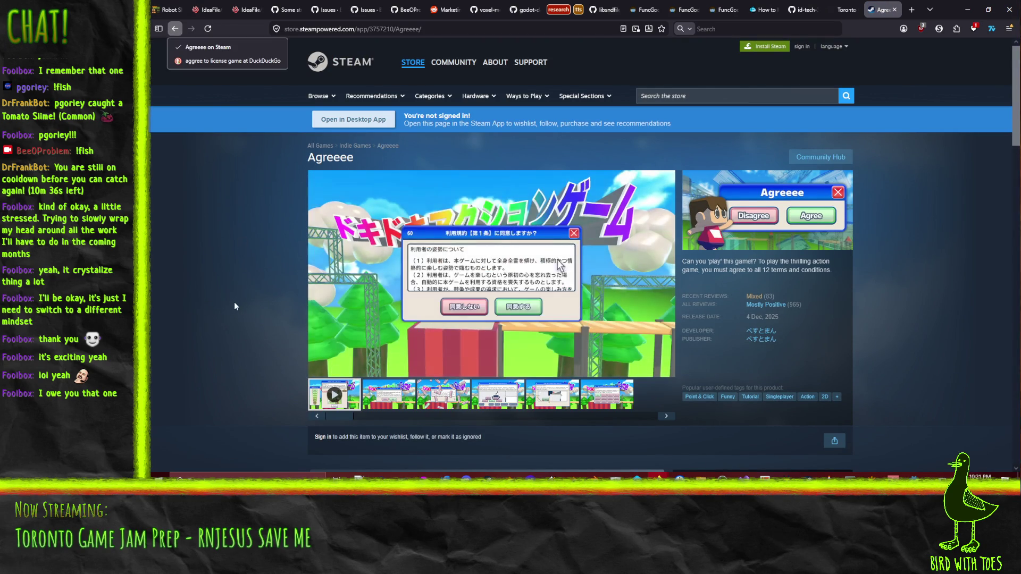
- Look over the Agreeee Steam page and its trailer, then close the tab
scroll(232, 298, "down", 3)
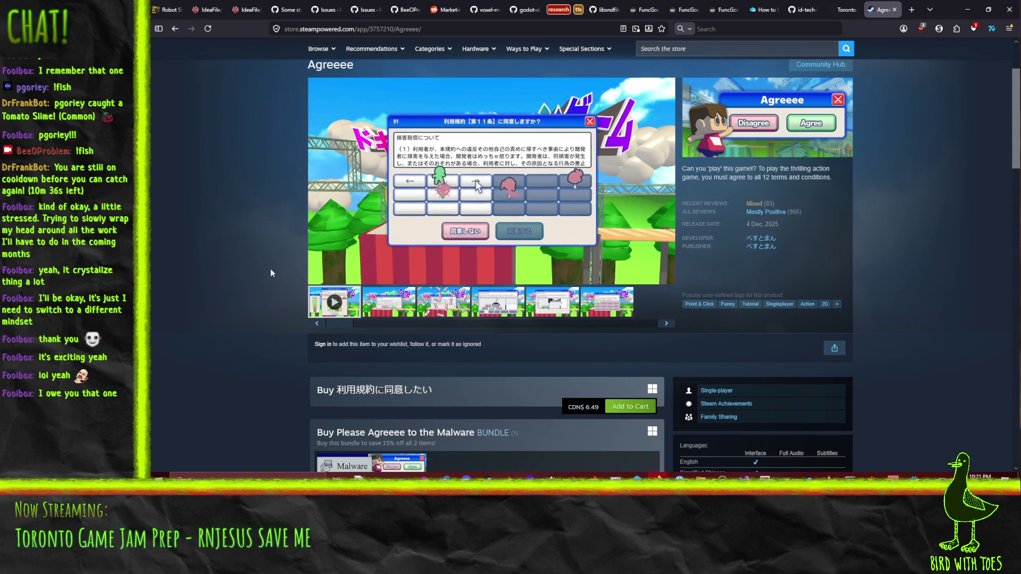
scroll(276, 272, "down", 1)
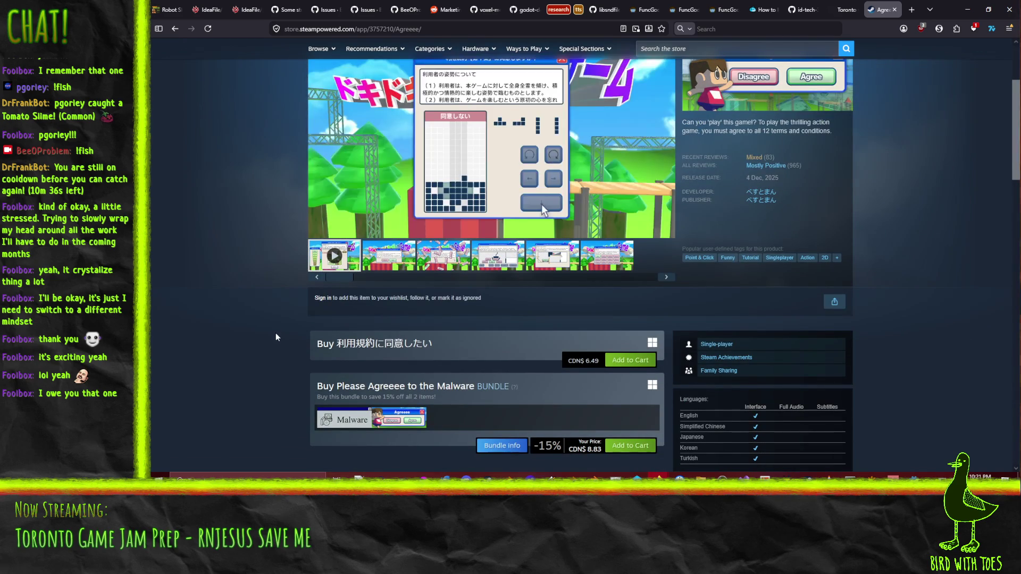
scroll(276, 333, "up", 3)
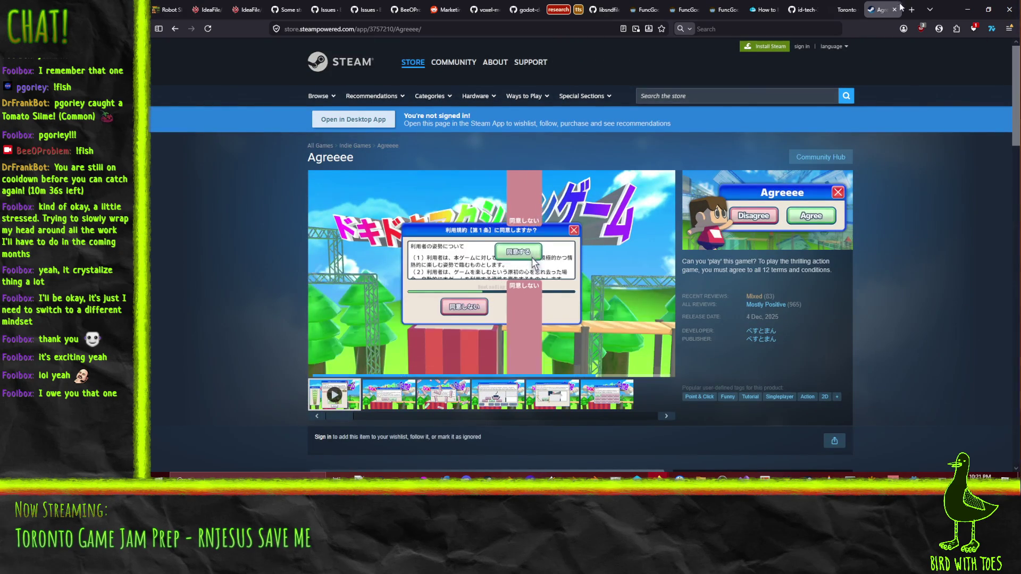
left_click(895, 10)
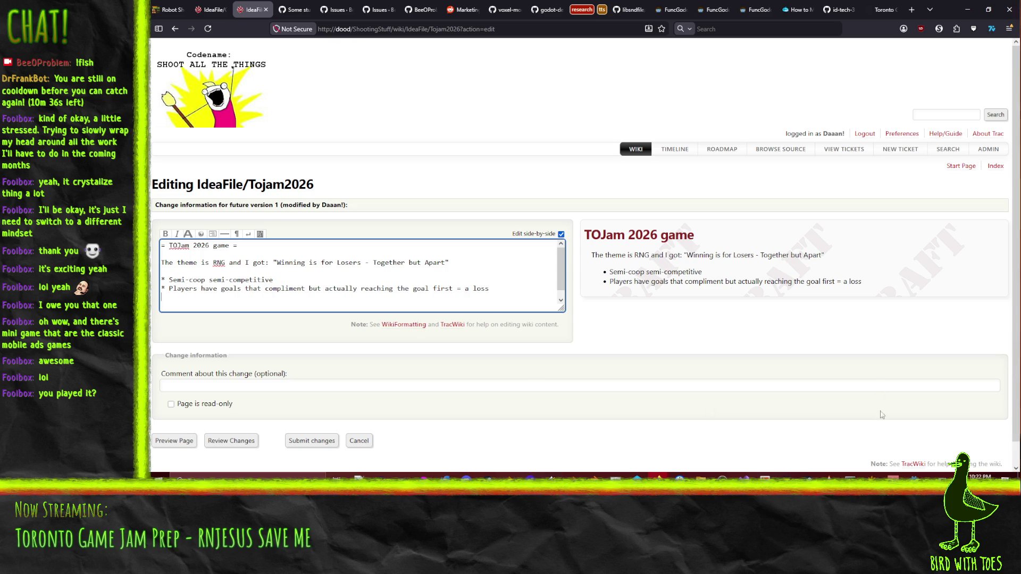
- Bring up the Steam client showing the ALTF42 store page
left_click(807, 475)
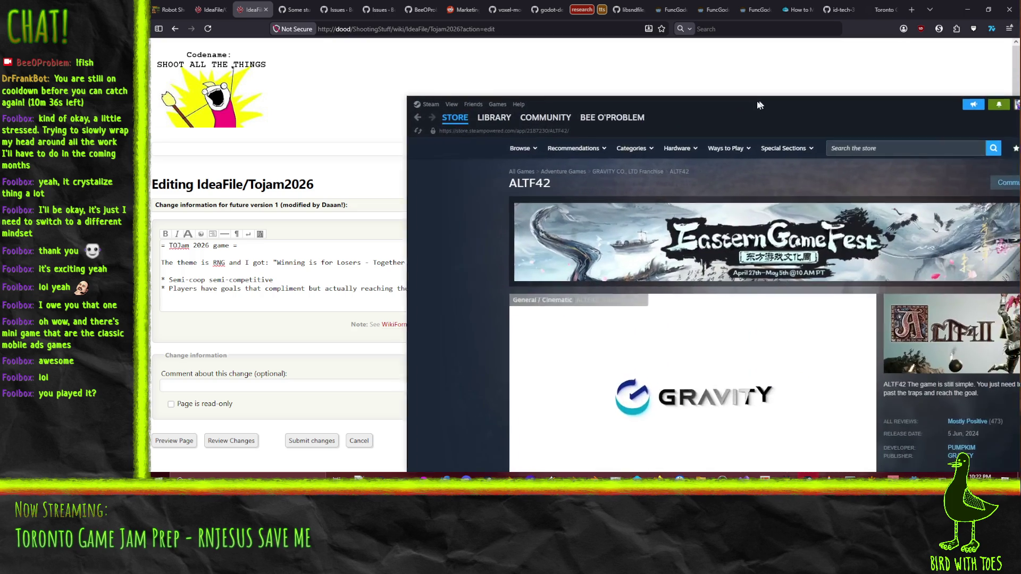
left_click_drag(764, 98, 505, 30)
scroll(681, 244, "down", 3)
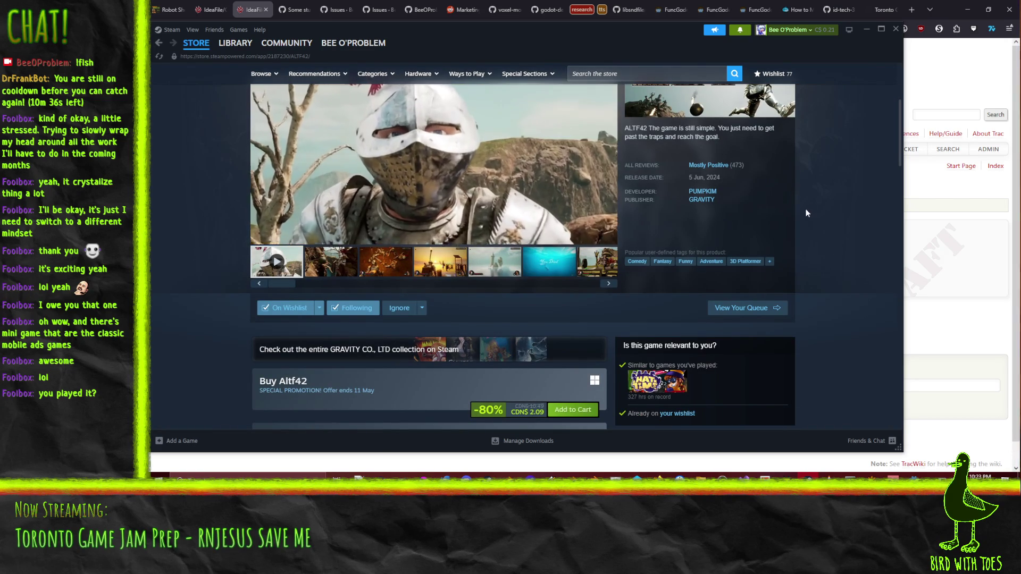
scroll(838, 193, "up", 1)
scroll(842, 205, "up", 1)
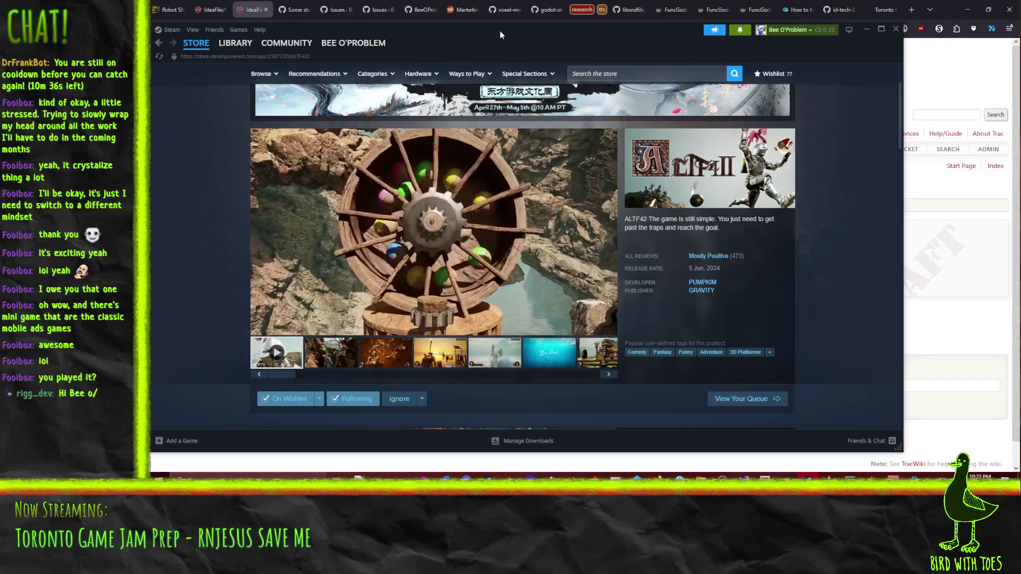
left_click_drag(454, 35, 1020, 40)
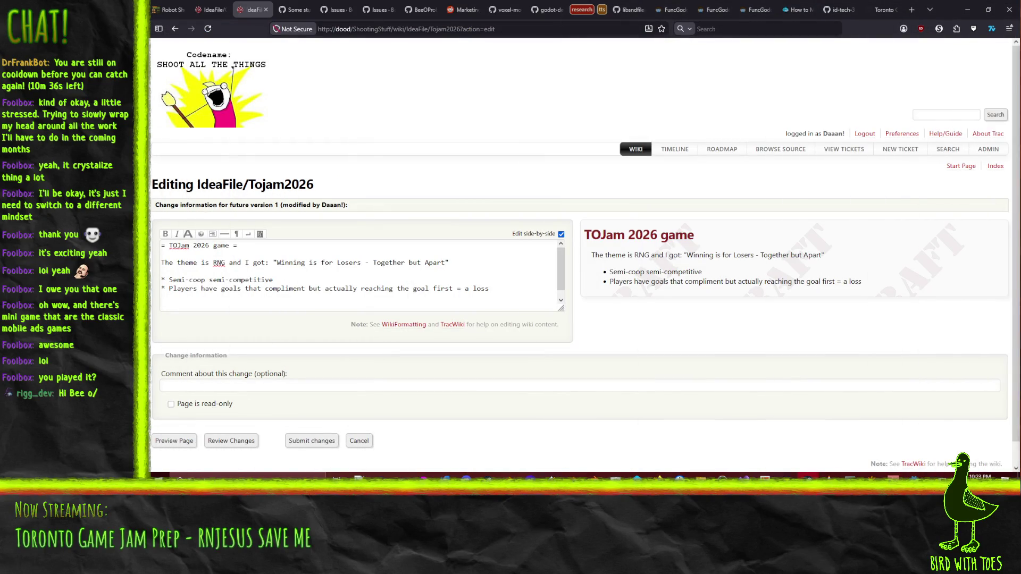
- Put the caret in the IdeaFile/Tojam2026 wiki text editor after switching away and back
left_click(361, 300)
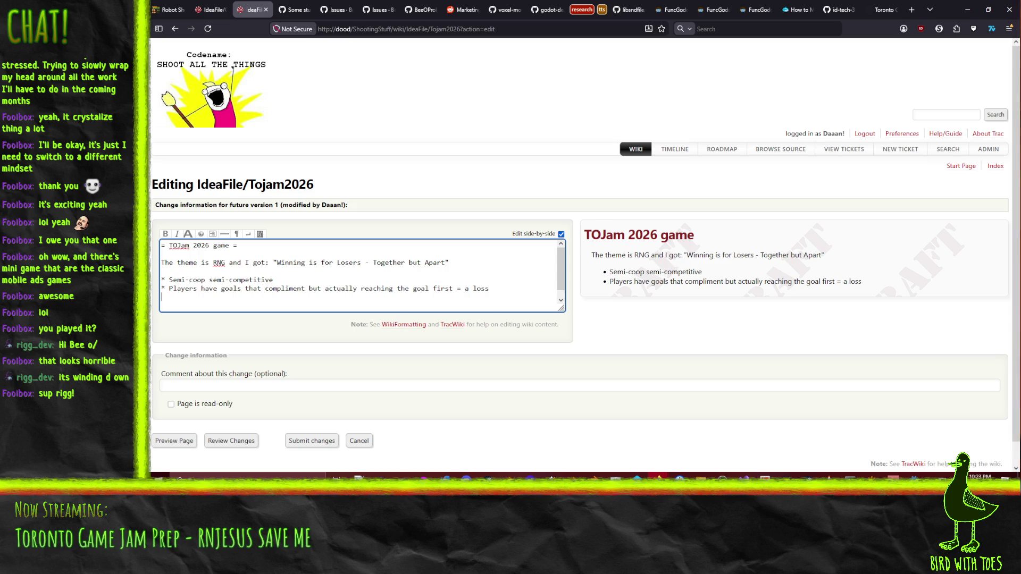
key("alt+Tab")
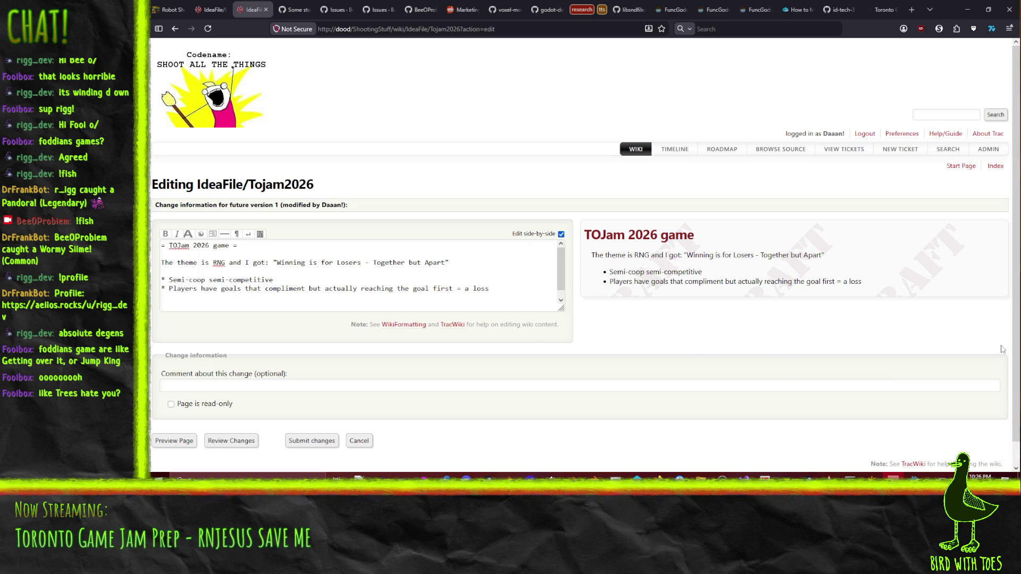
left_click(500, 294)
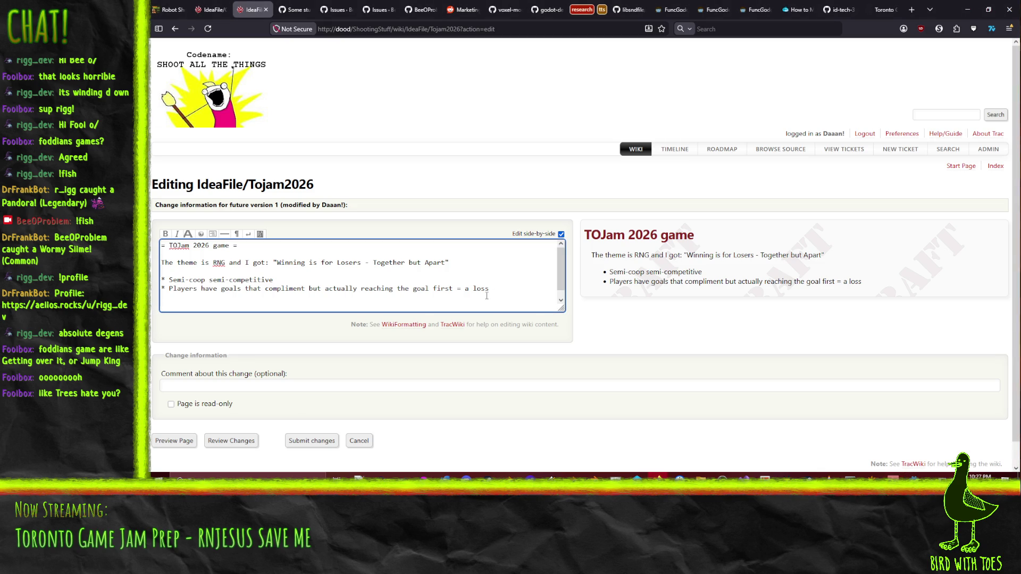
key("Return")
key("alt+Tab")
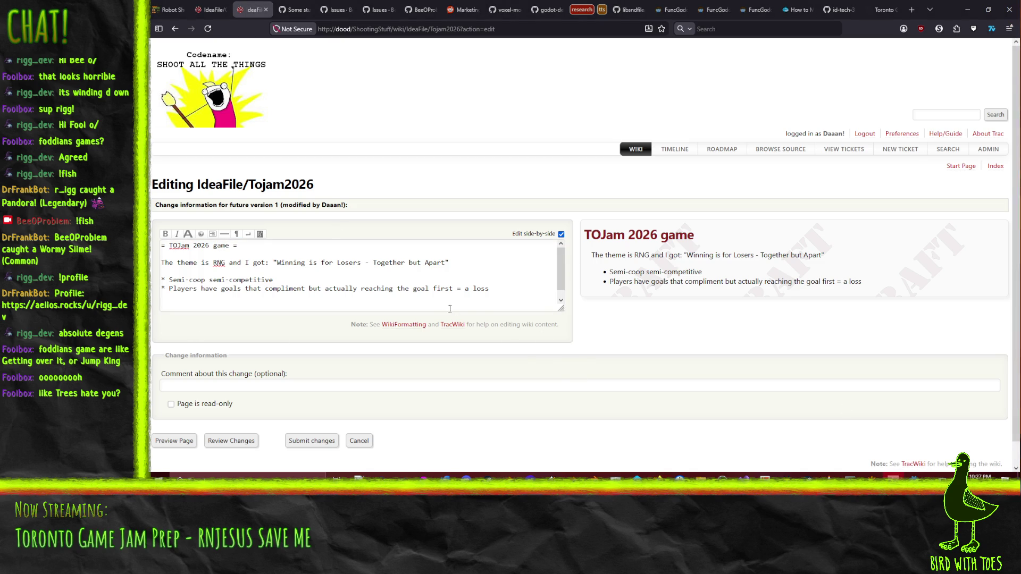
left_click(505, 289)
key("Return")
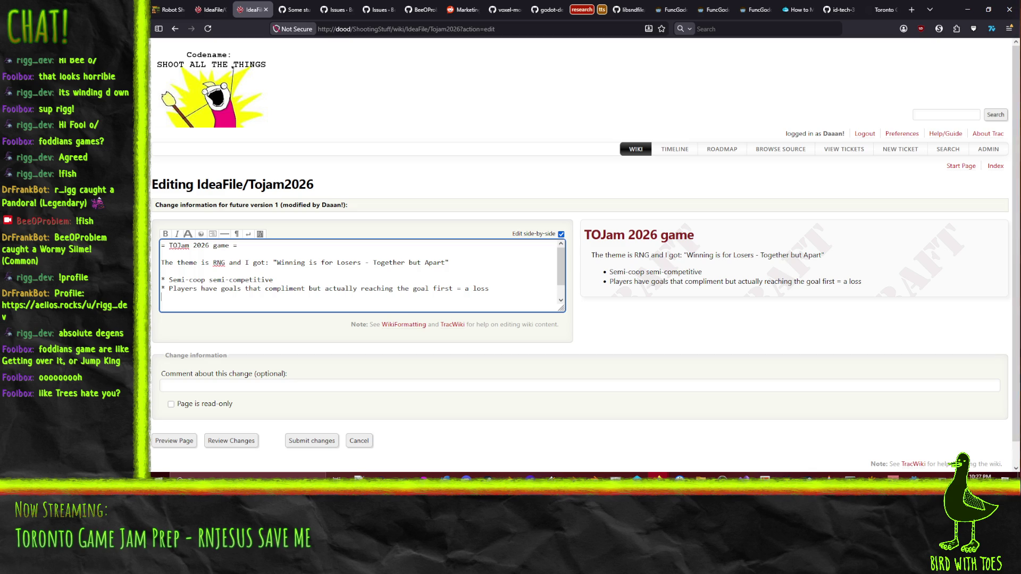
key("alt+Tab")
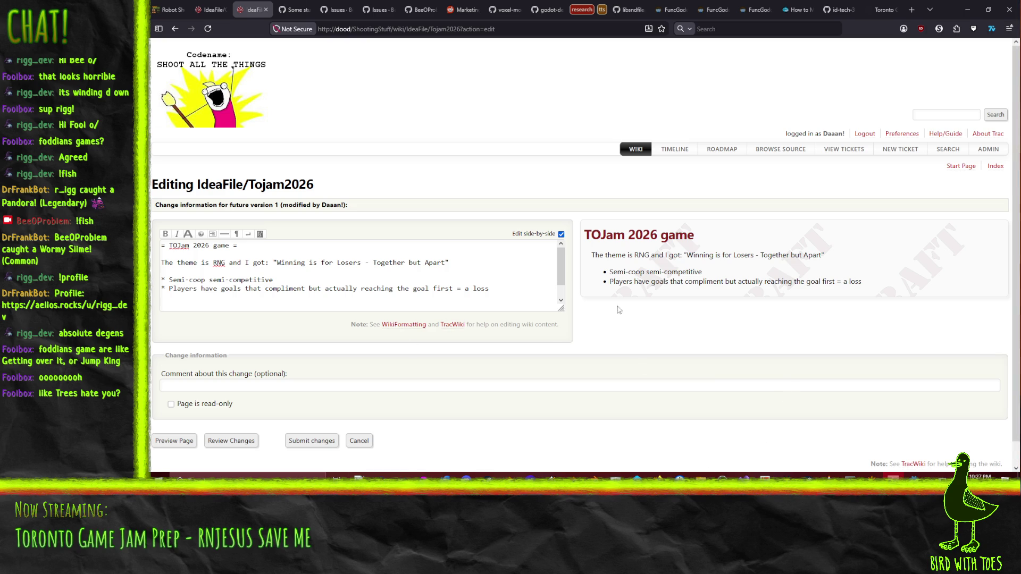
left_click(519, 291)
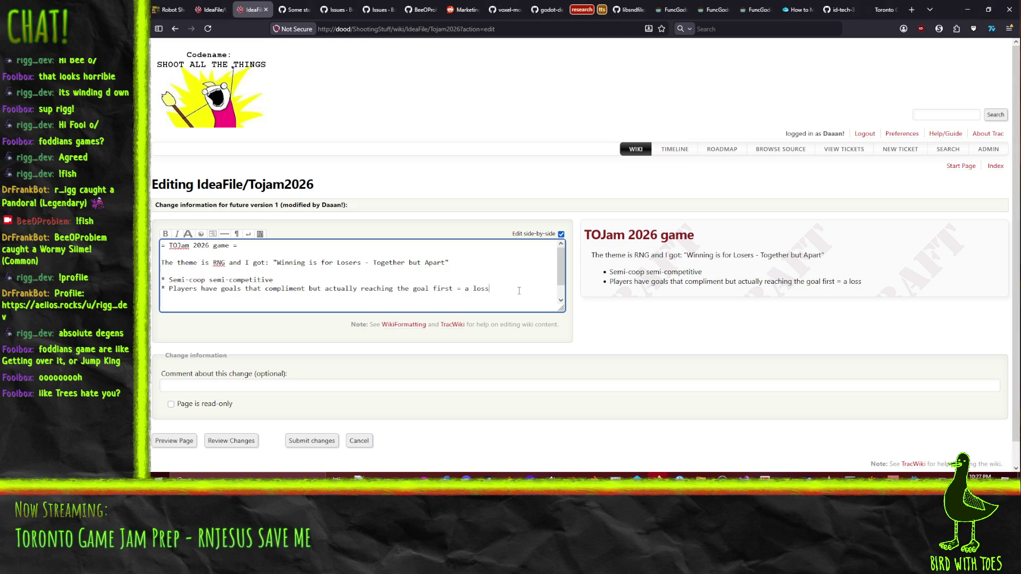
key("Return")
- Start an empty third bullet with '*' in the wiki draft, then open a new browser tab
type("*")
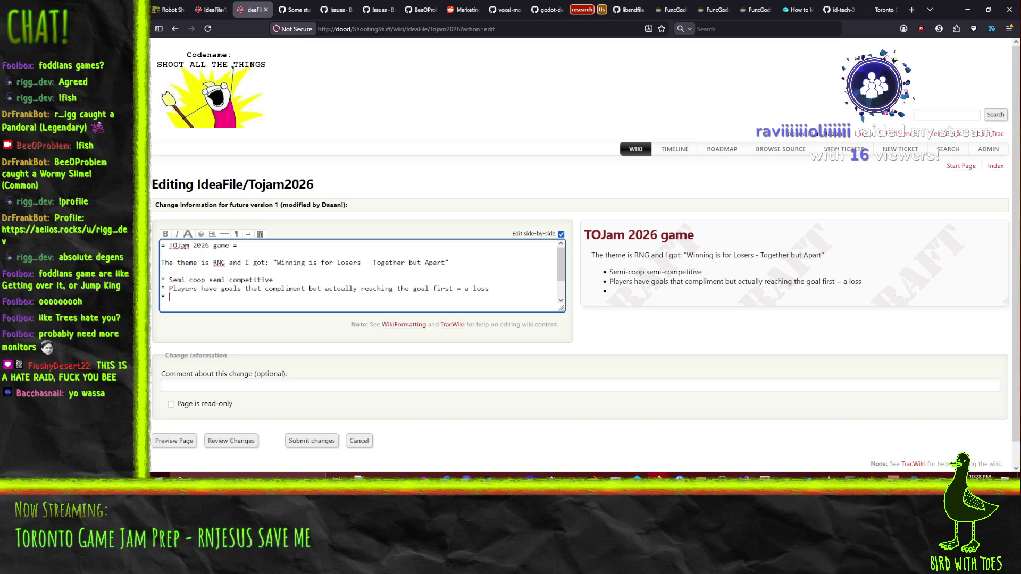
key("alt+Tab")
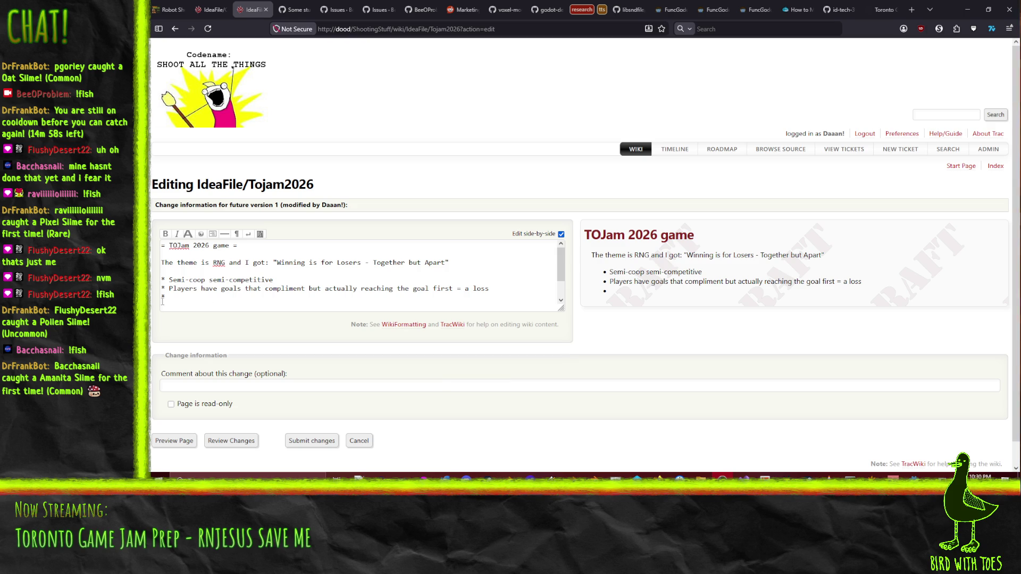
left_click(911, 9)
- Search DuckDuckGo for 'amanita muscaria' via the suggestion, then close the results tab
type("aminet")
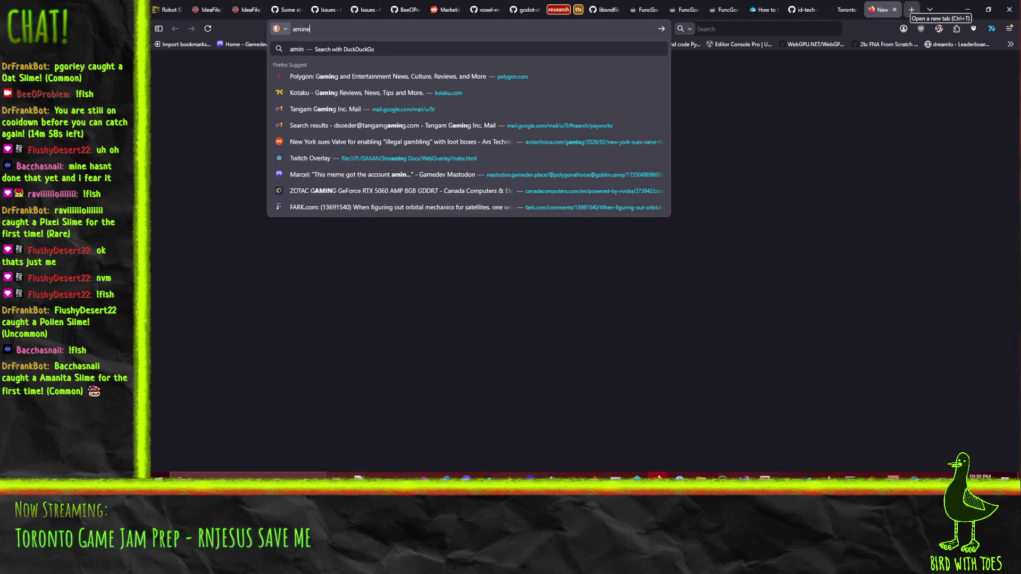
type("a mus")
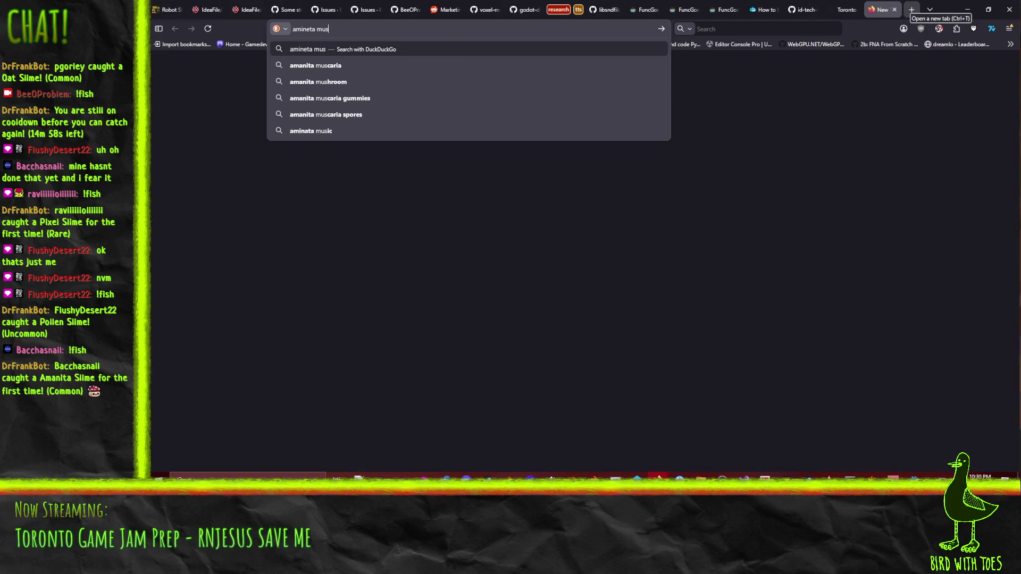
key("Down")
key("Return")
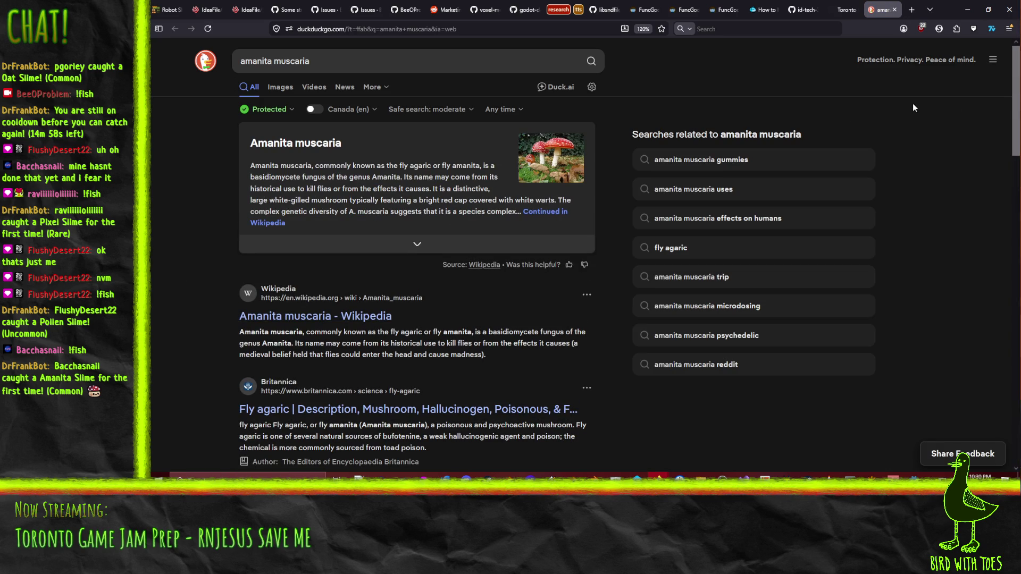
left_click(896, 11)
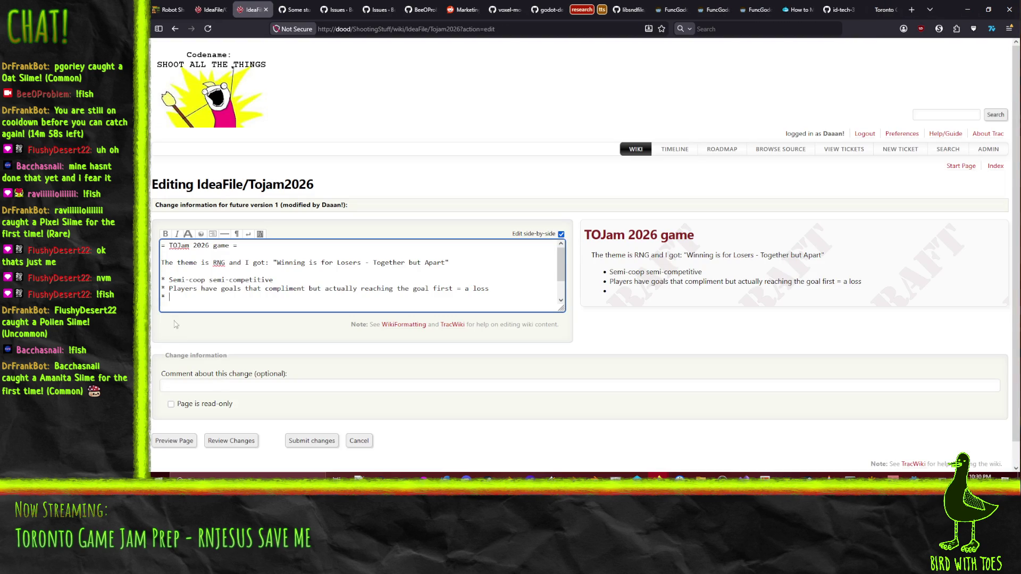
left_click(200, 299)
key("alt+Tab")
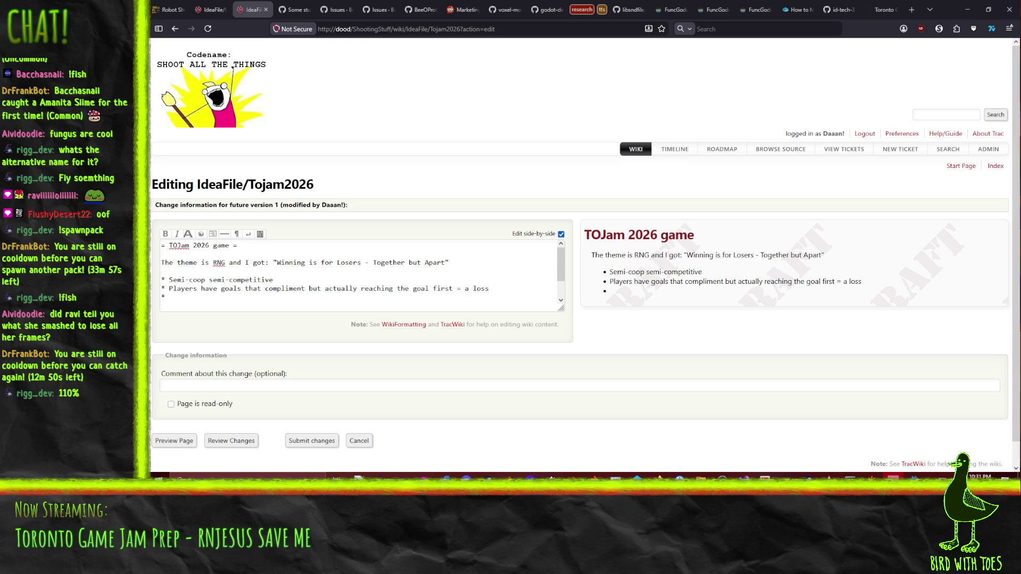
left_click(291, 409)
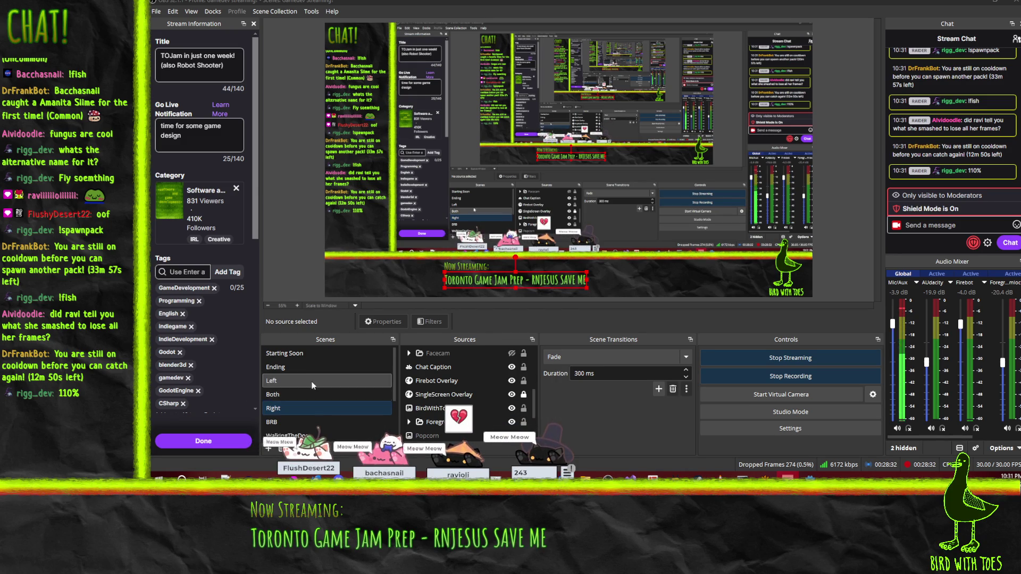
key("alt+Tab")
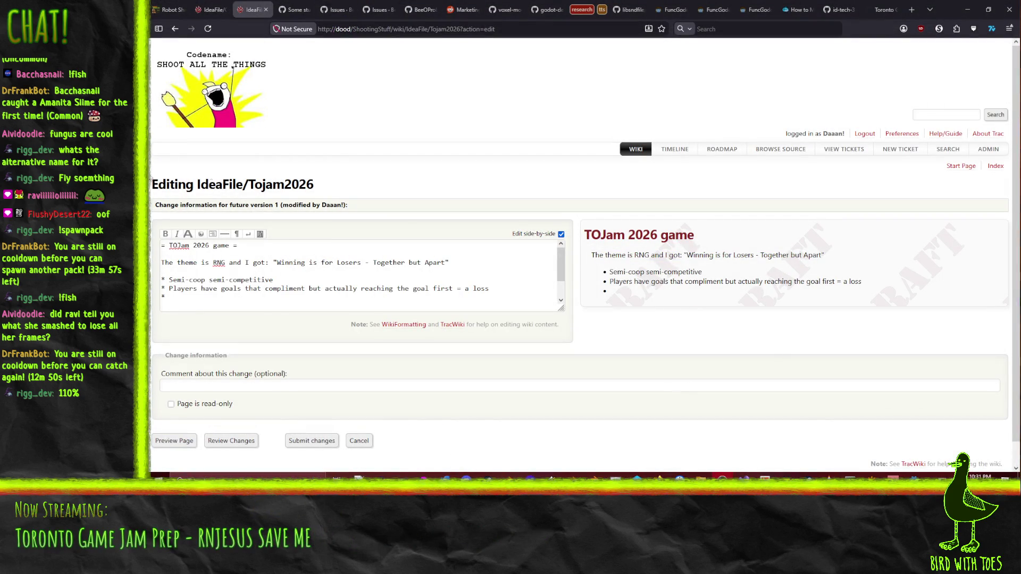
- Refocus the wiki editor, then switch focus away from the browser
left_click(185, 297)
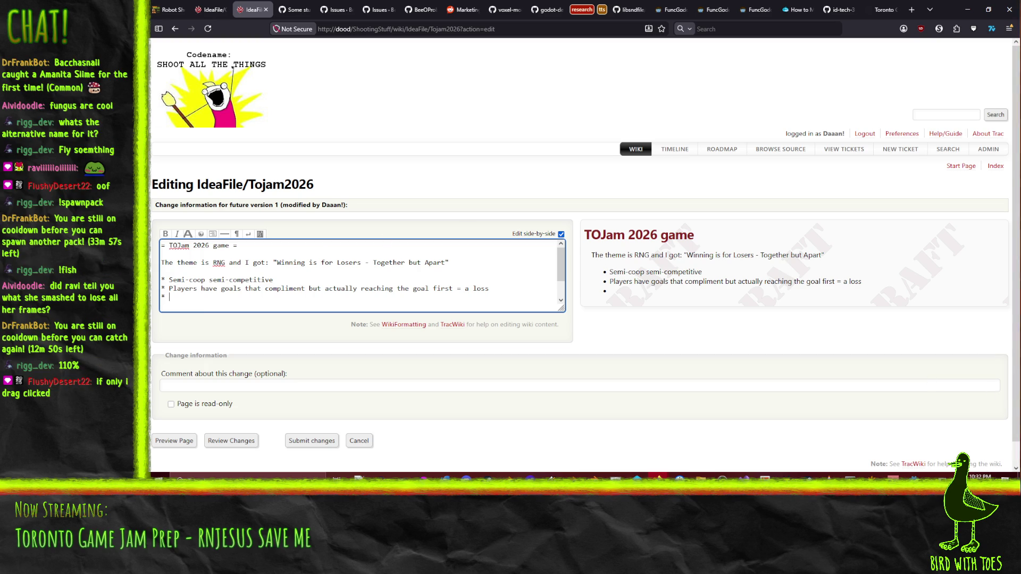
key("alt+Tab")
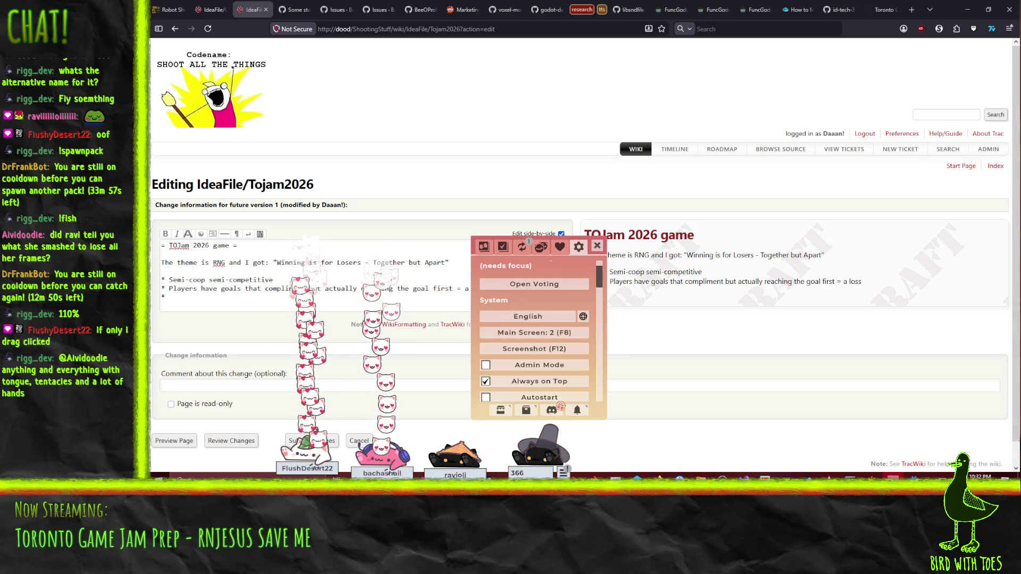
- Move the witch-hat and ravioli cats to the bottom-right and scroll the pet settings panel
left_click(596, 246)
left_click_drag(540, 447, 1001, 452)
left_click_drag(455, 455, 916, 456)
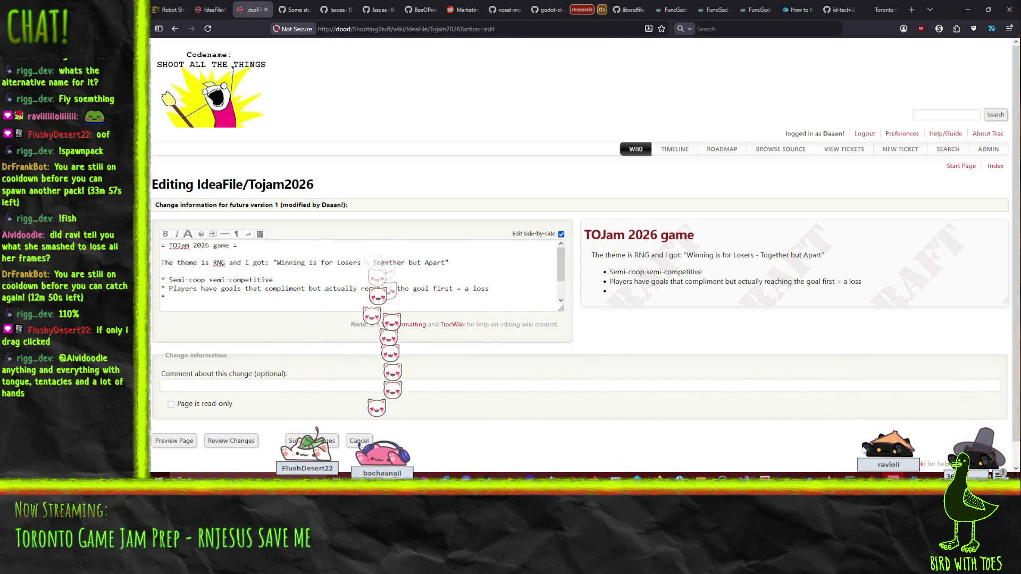
left_click(899, 455)
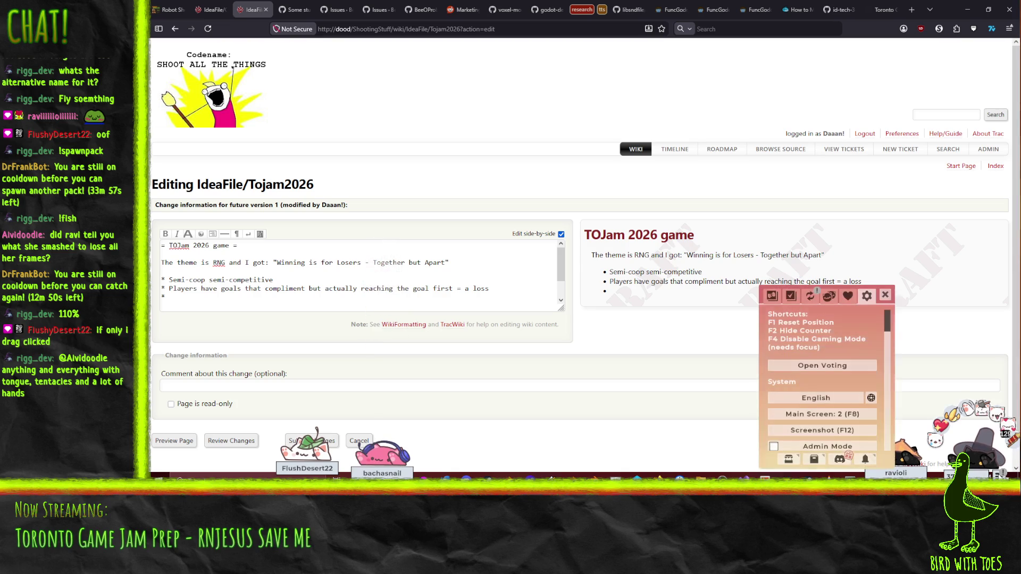
scroll(822, 343, "down", 5)
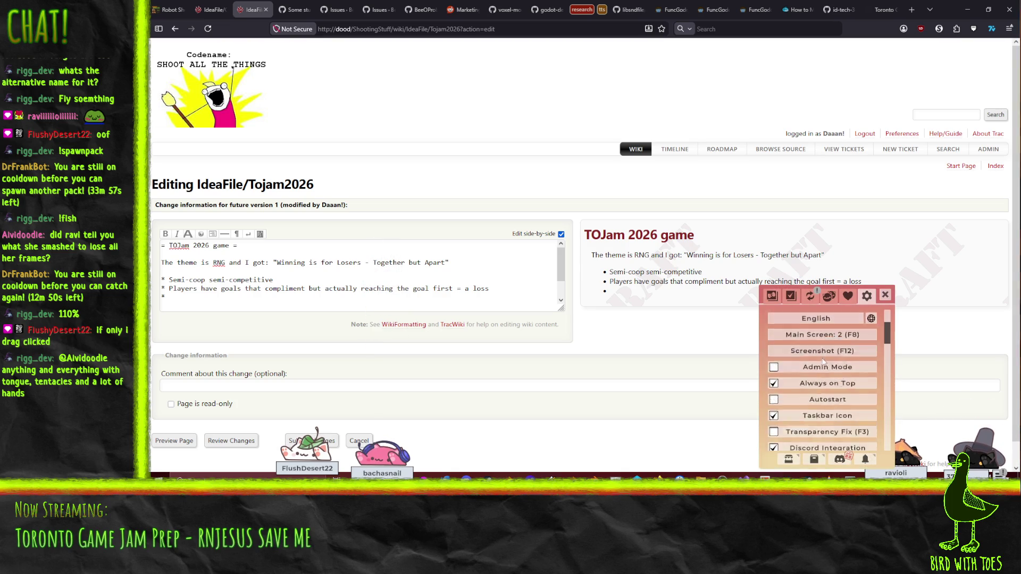
scroll(822, 341, "down", 1)
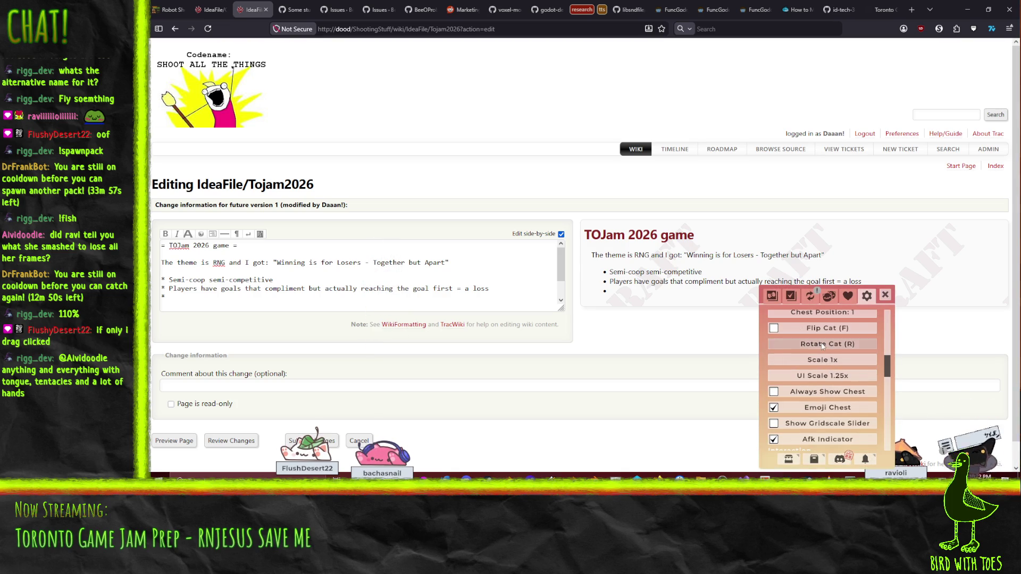
- Move the hat cat to the top-right edge, close the settings panel, and resume on the empty bullet
mouse_move(970, 452)
left_mouse_down()
mouse_move(952, 212)
mouse_move(968, 90)
mouse_move(1000, 69)
left_mouse_up()
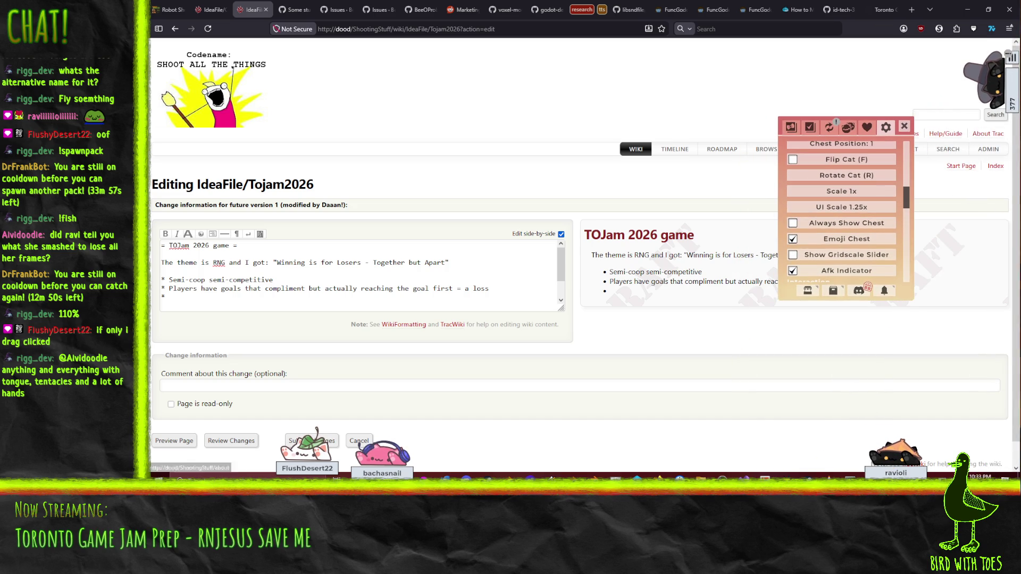
left_click(983, 321)
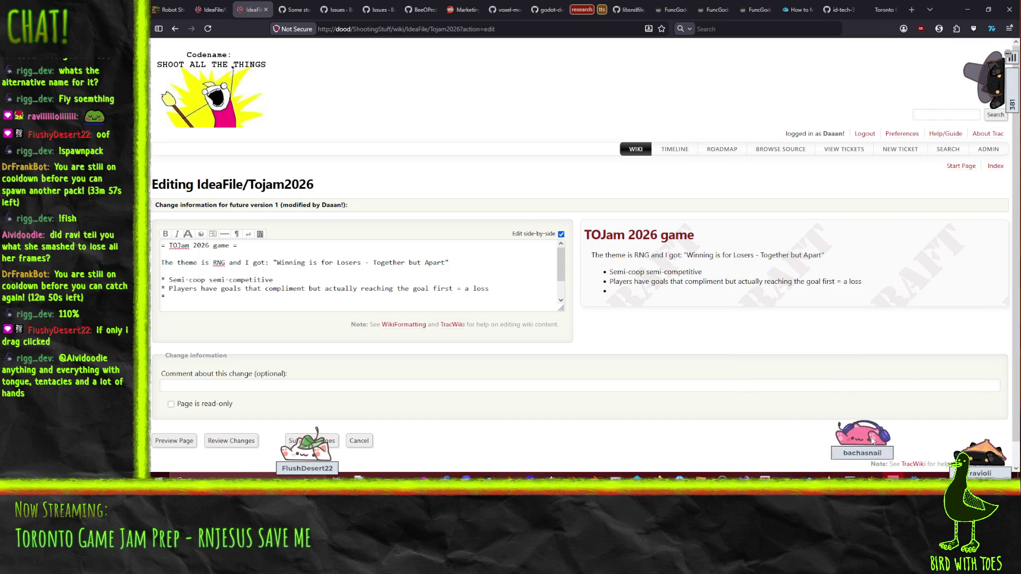
left_click(1012, 59)
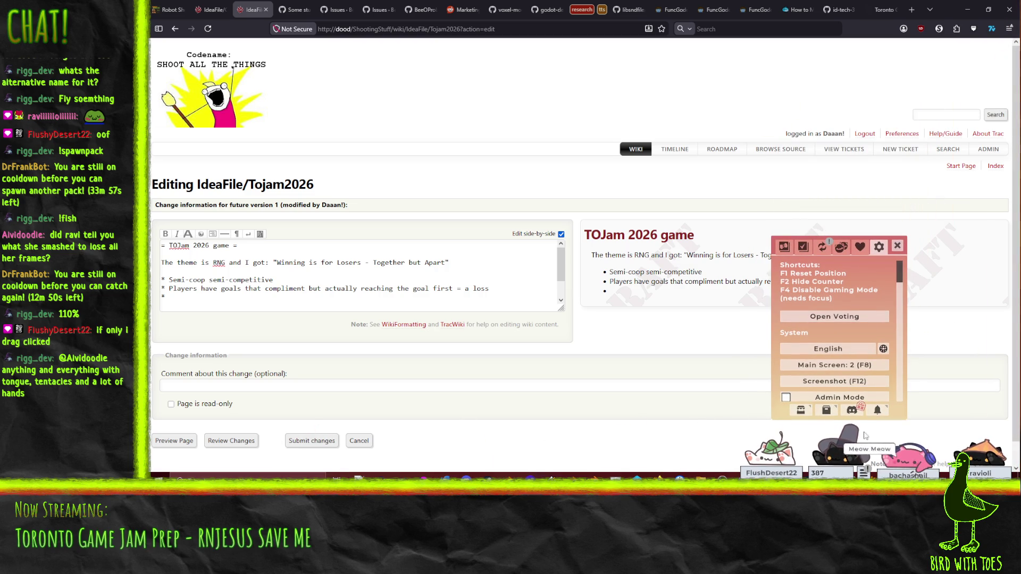
left_click(897, 246)
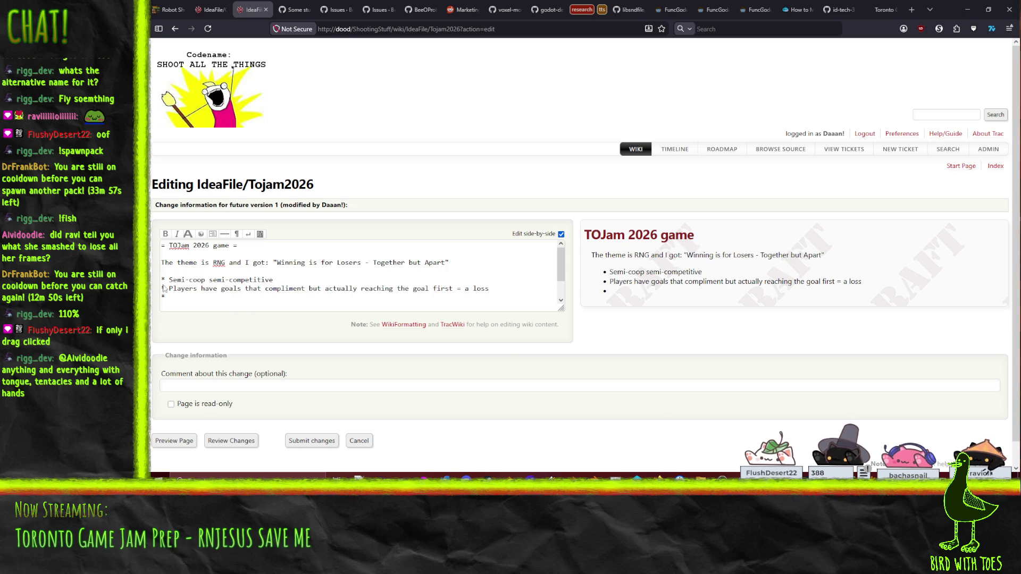
left_click(179, 304)
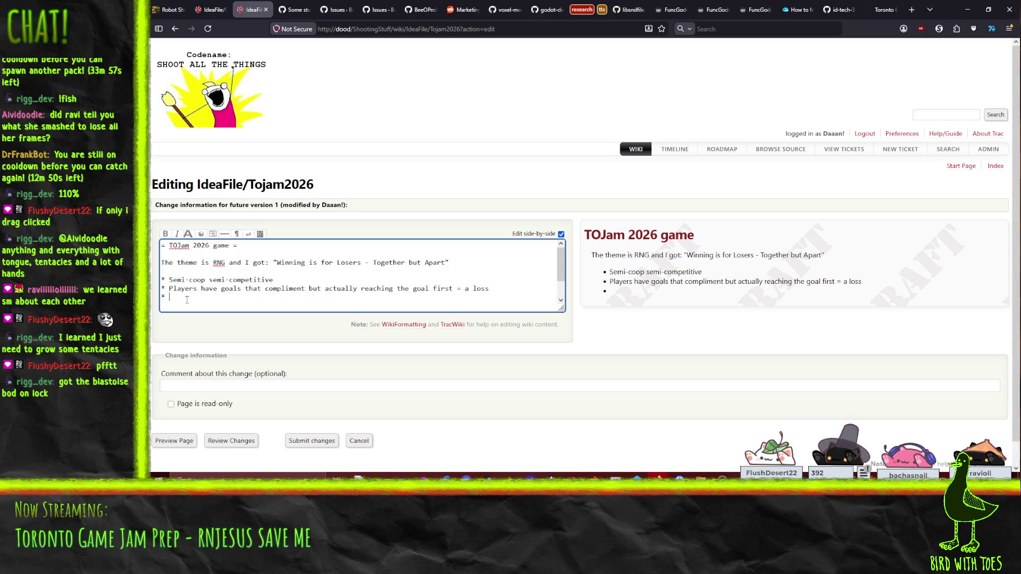
- Finish the bullet about sending the other player forward or slowing them, and add 'Actions are enabled by items'
type("Pla")
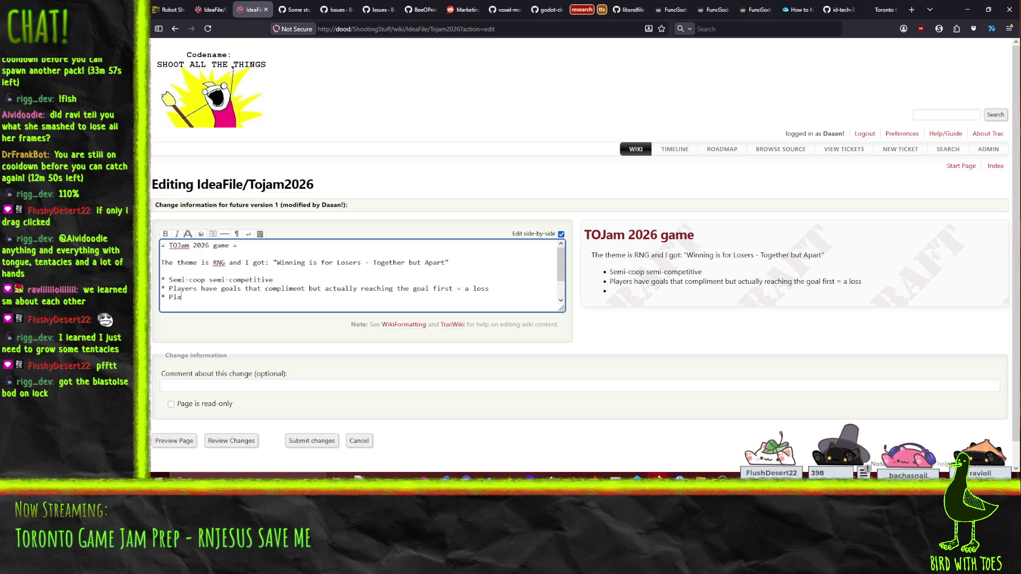
type("yers can take ac")
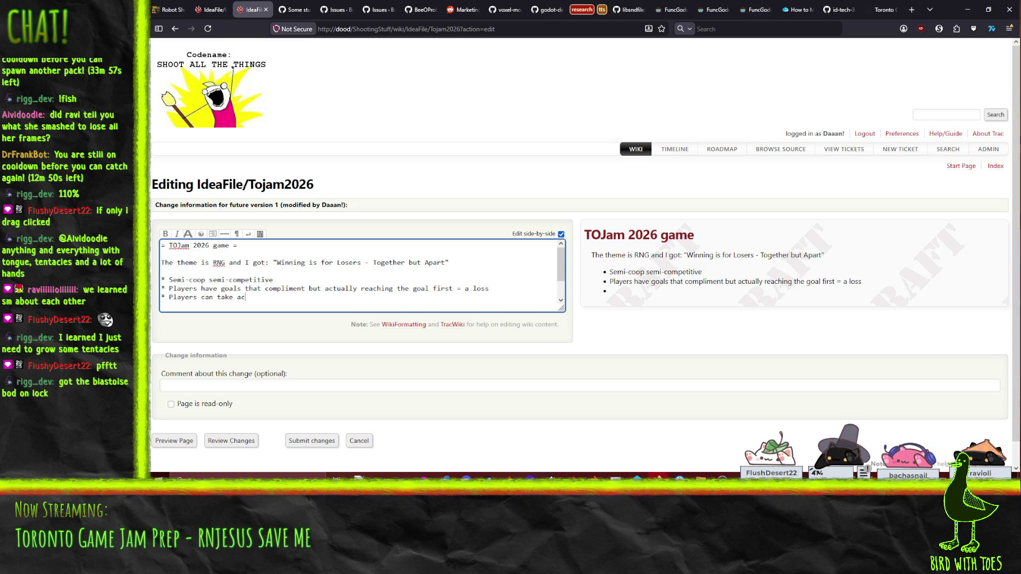
type("tions to either")
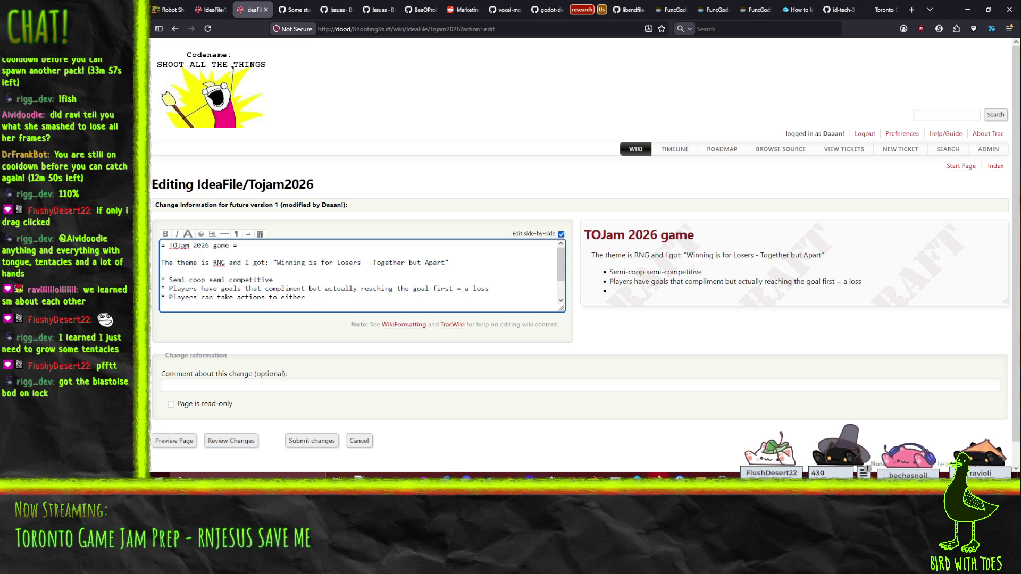
type(" send the othe")
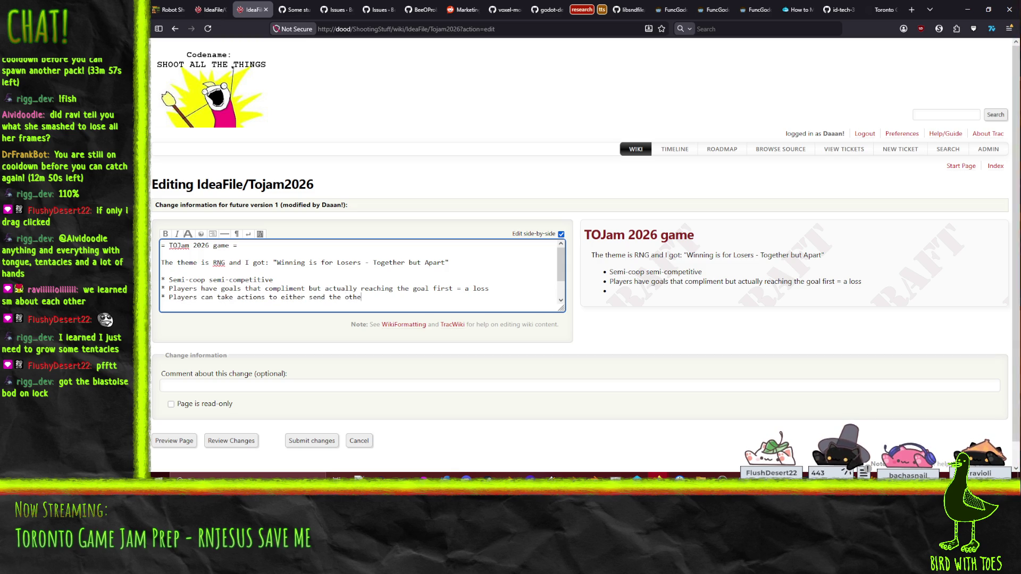
type("r playe")
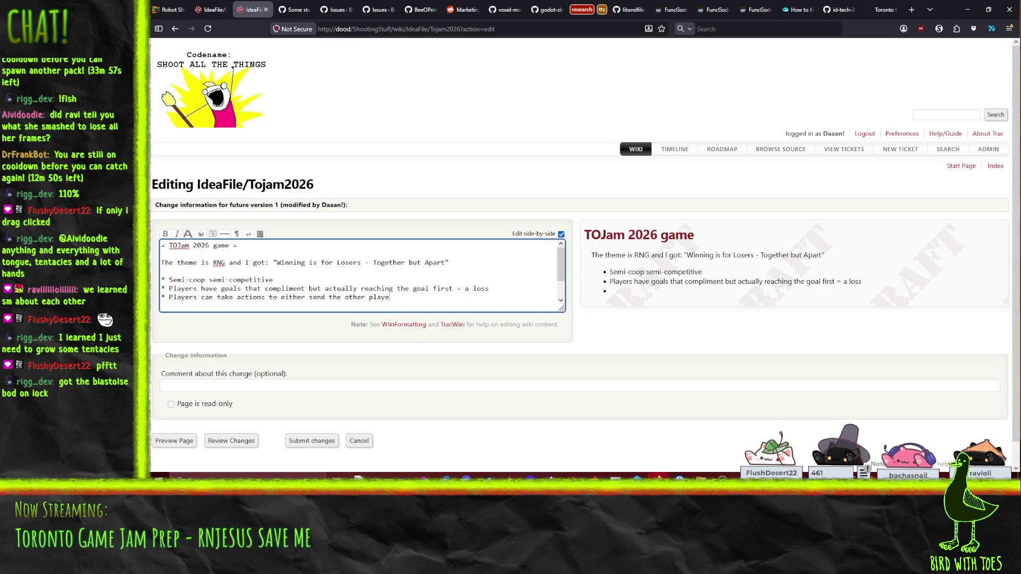
type("r forward or sl")
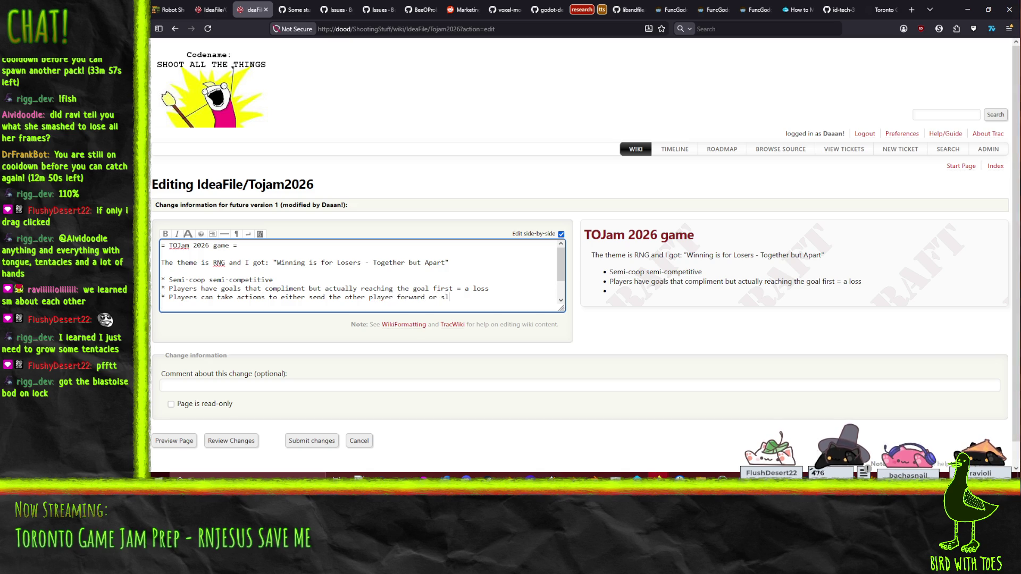
type("ow them down")
key("Return")
type("*")
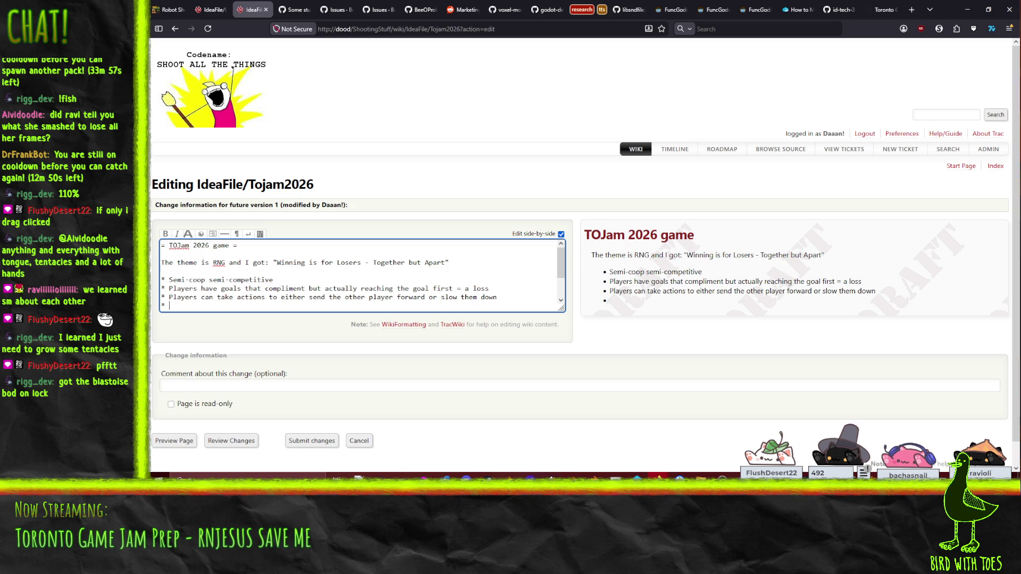
type("Actions")
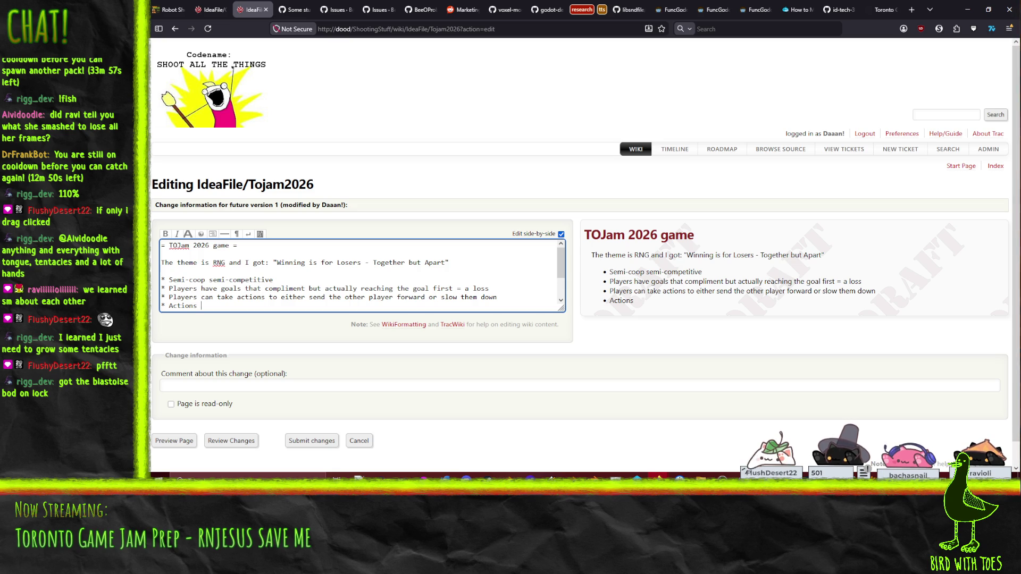
type("are enable")
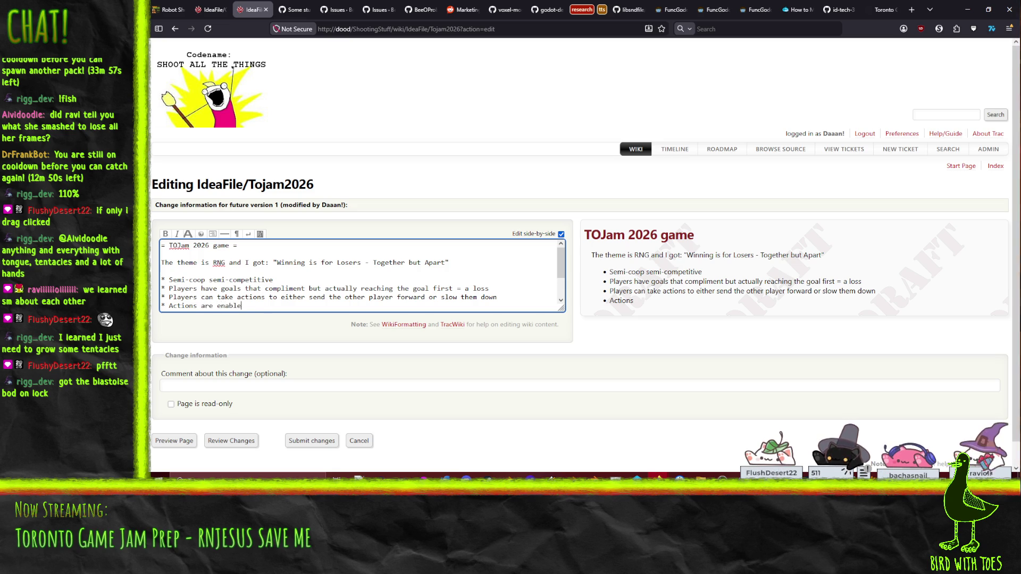
type("d by items")
- Add the bullet 'Using the item gives it to the other player so they can use it'
key("Return")
type("* ")
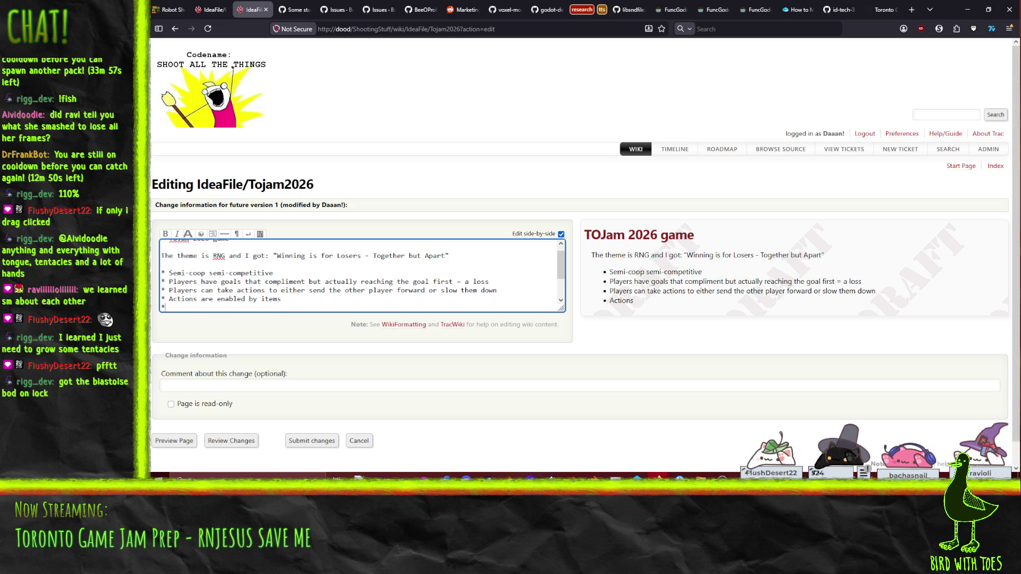
type("Using ")
type("the item")
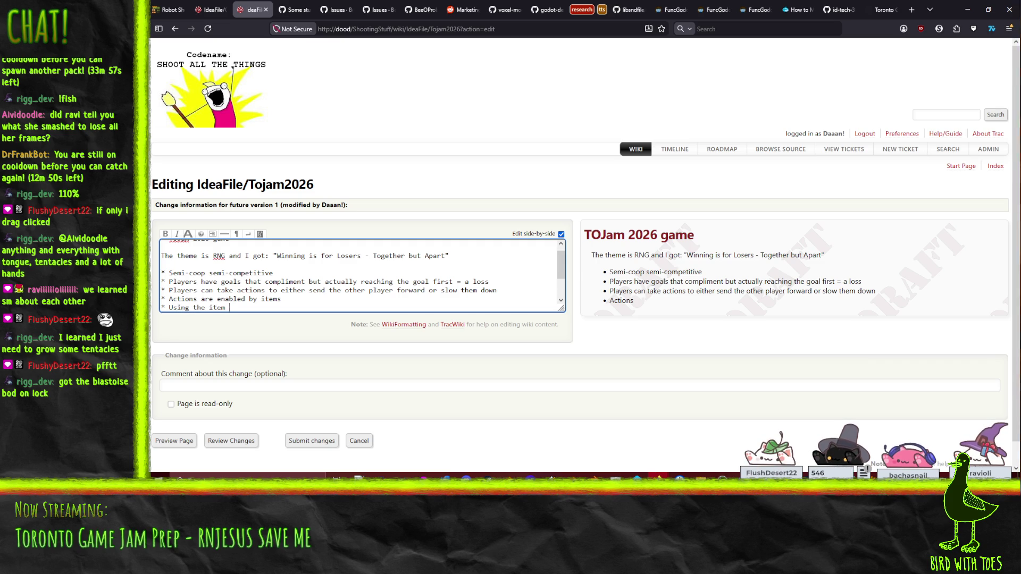
type(" gives")
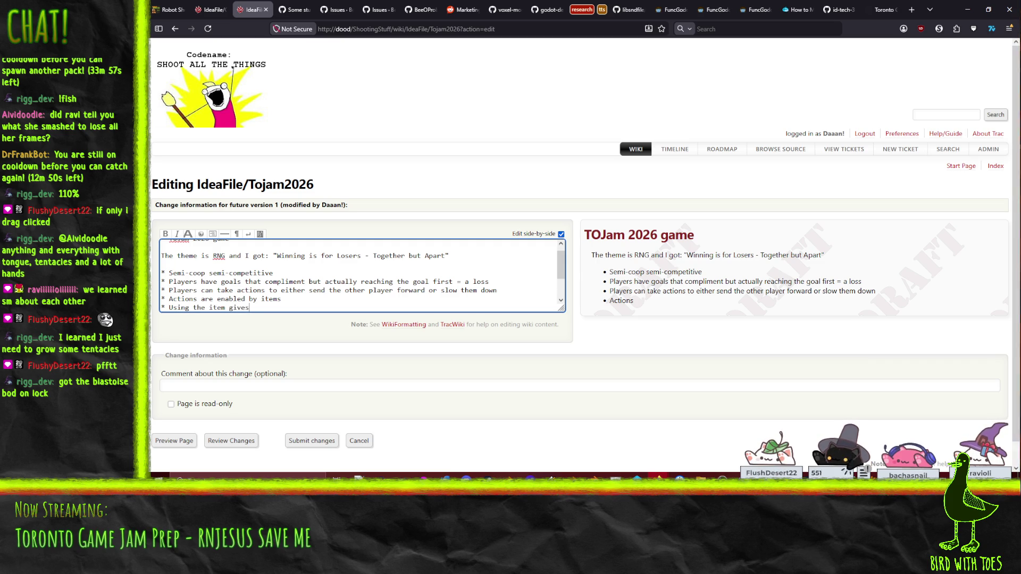
type(" it to the other playe")
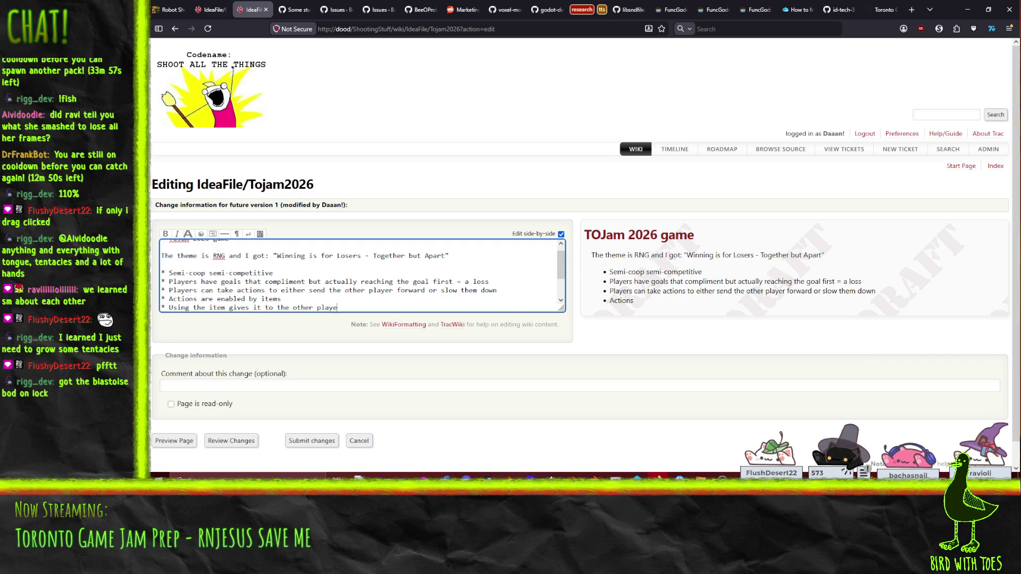
type("r so they can use it")
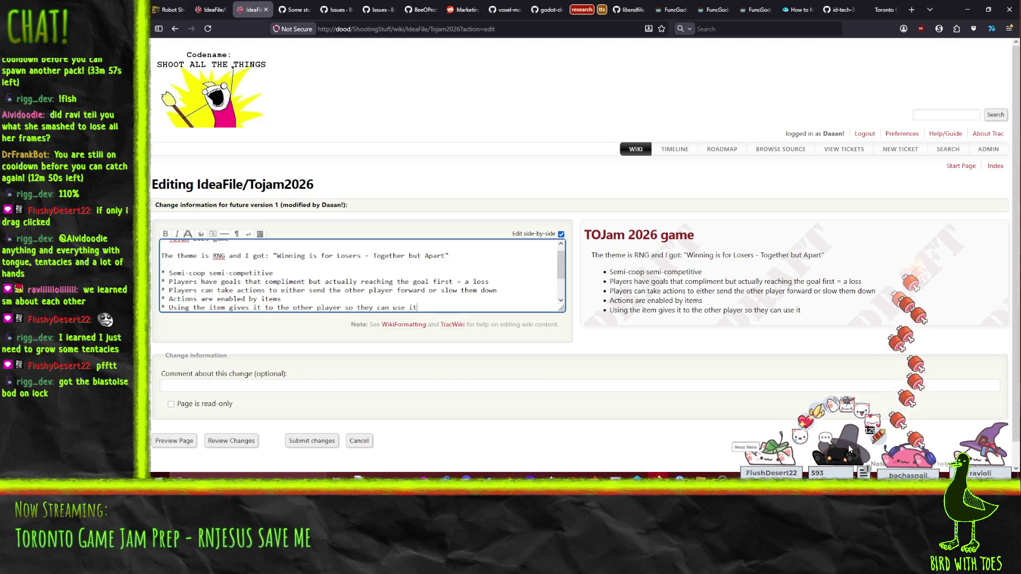
left_click(823, 413)
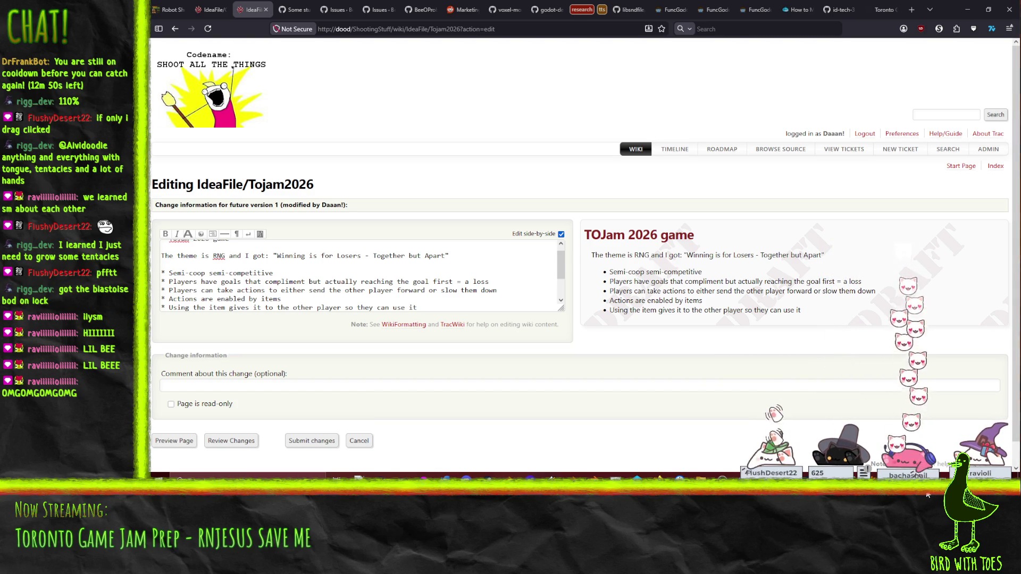
mouse_move(913, 478)
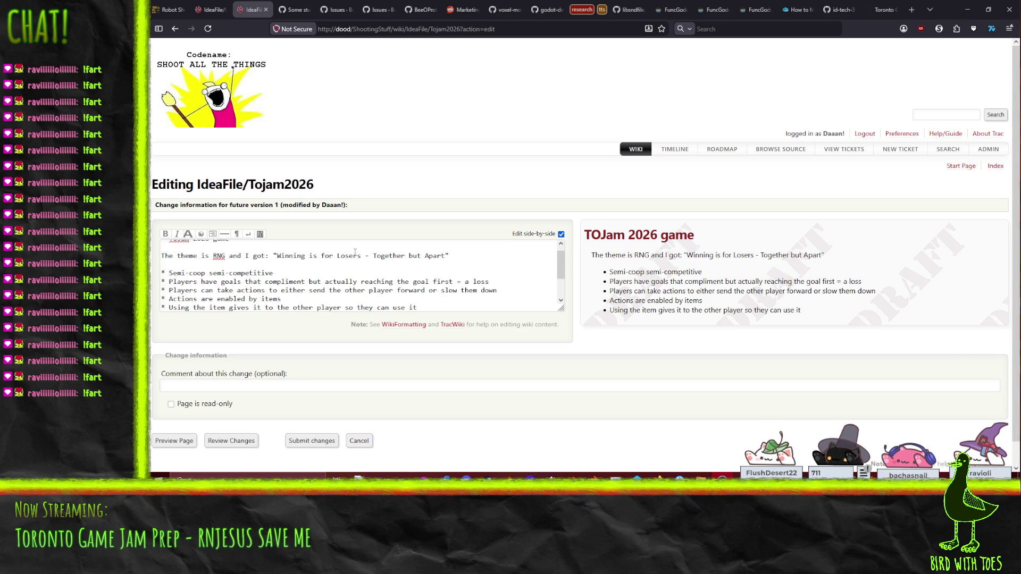
left_click(435, 306)
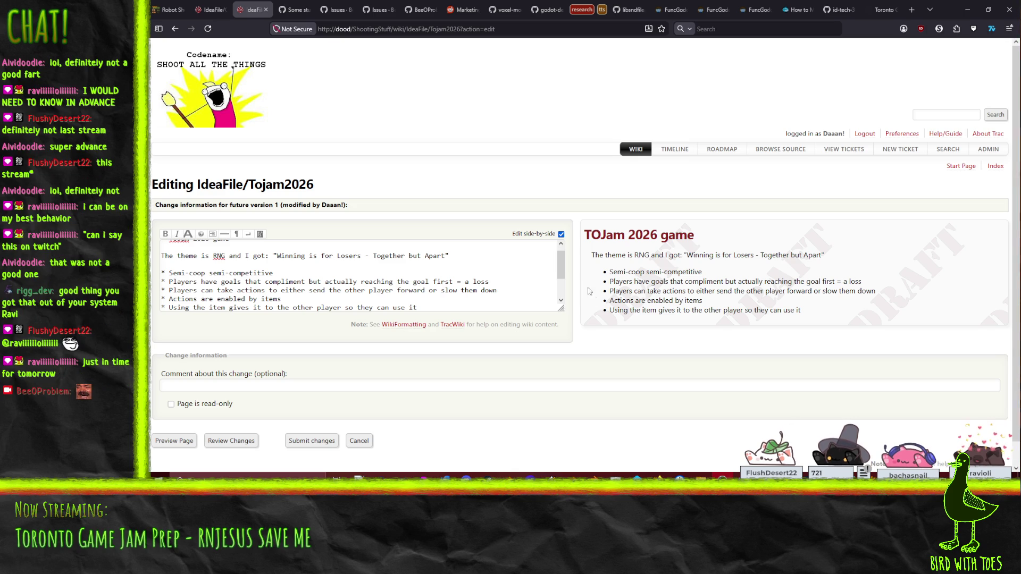
left_click(426, 308)
- Go to the end of the notes and place the 'Each player is in a lane' bullet
right_click(446, 312)
left_click(432, 307)
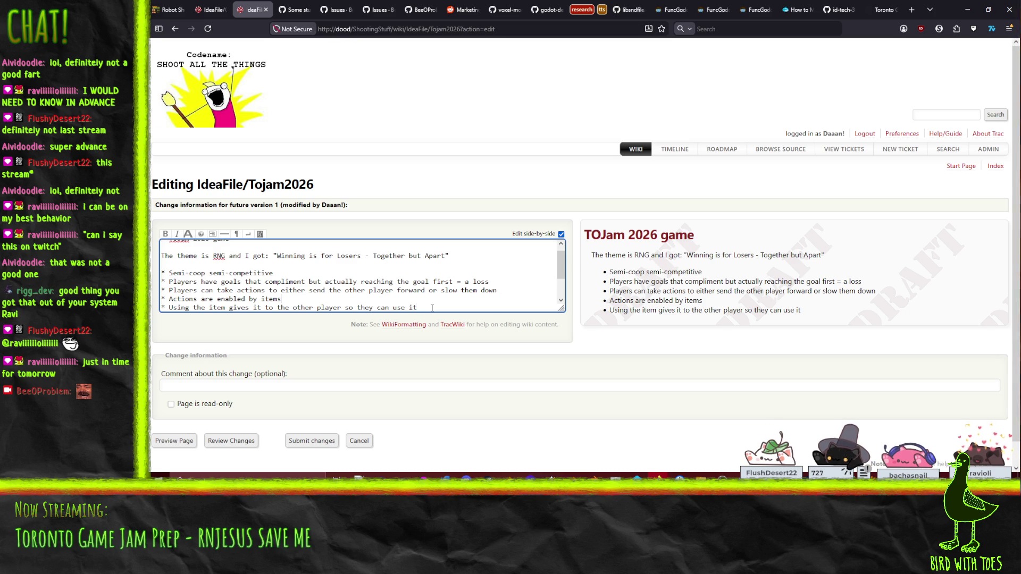
key("shift+Up")
key("shift+Up")
key("shift+Up")
key("ctrl+End")
key("Return")
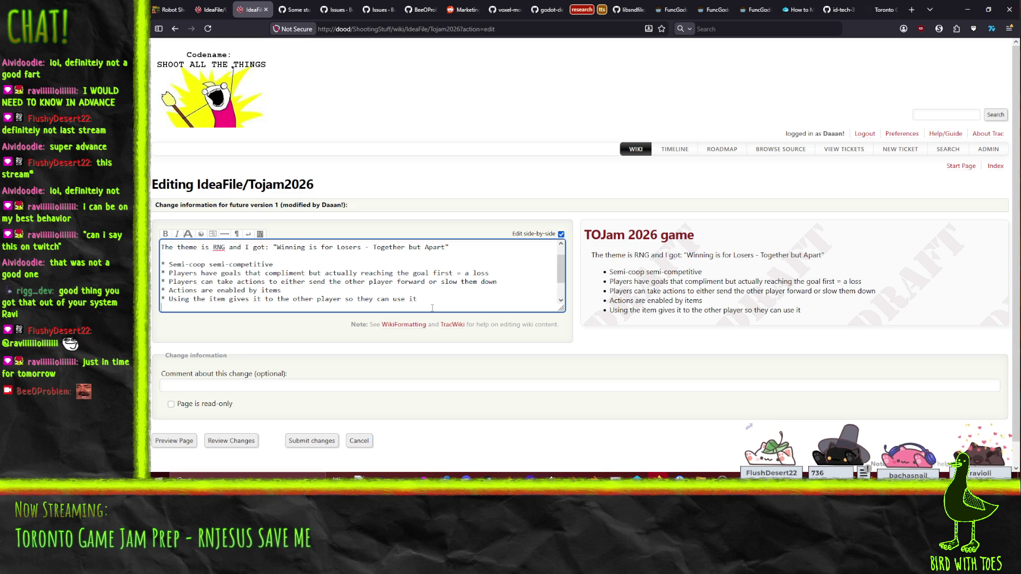
type("* ")
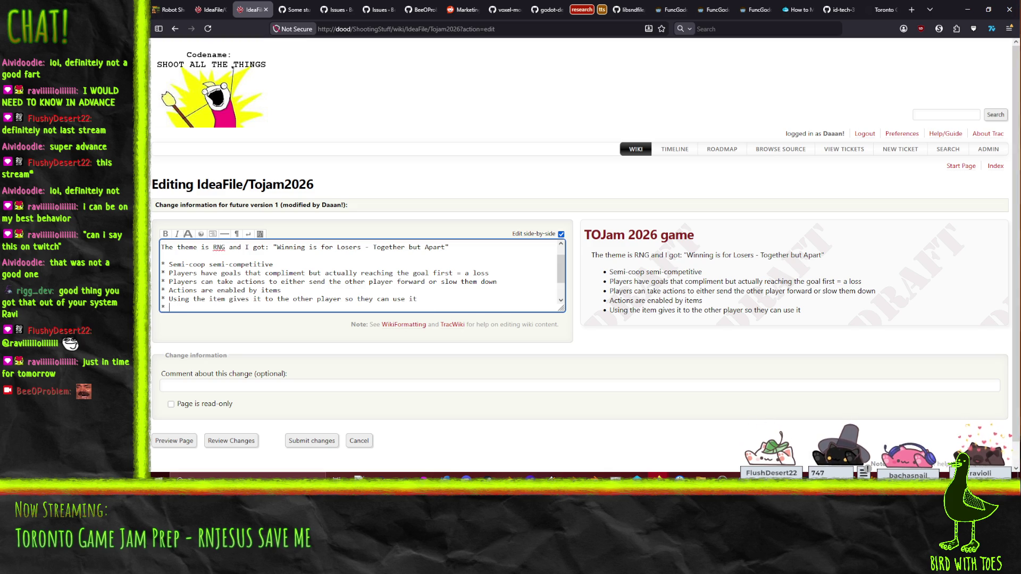
type("Each playe")
key("BackSpace")
key("BackSpace")
key("BackSpace")
type("layer is in a lane")
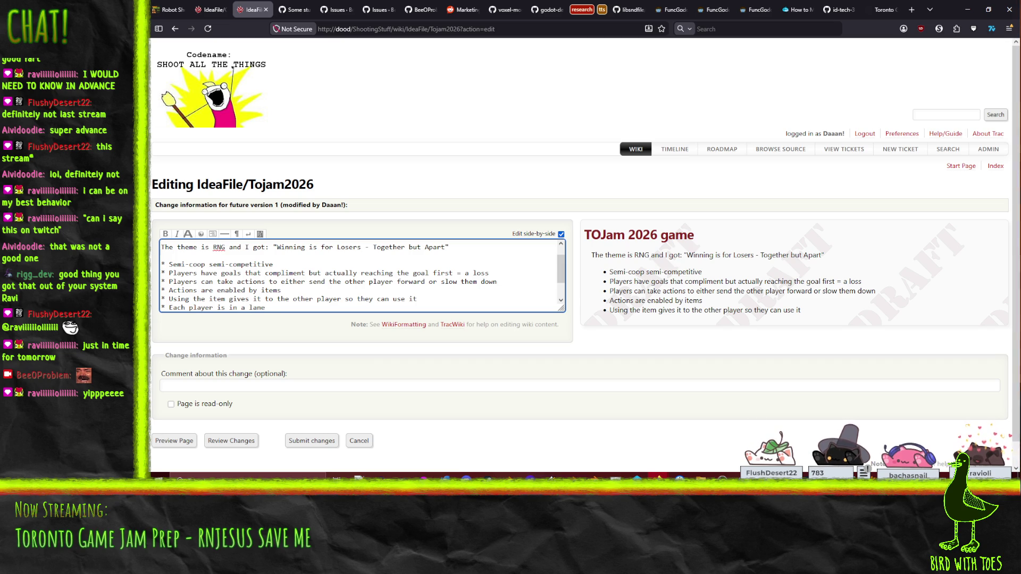
key("ctrl+z")
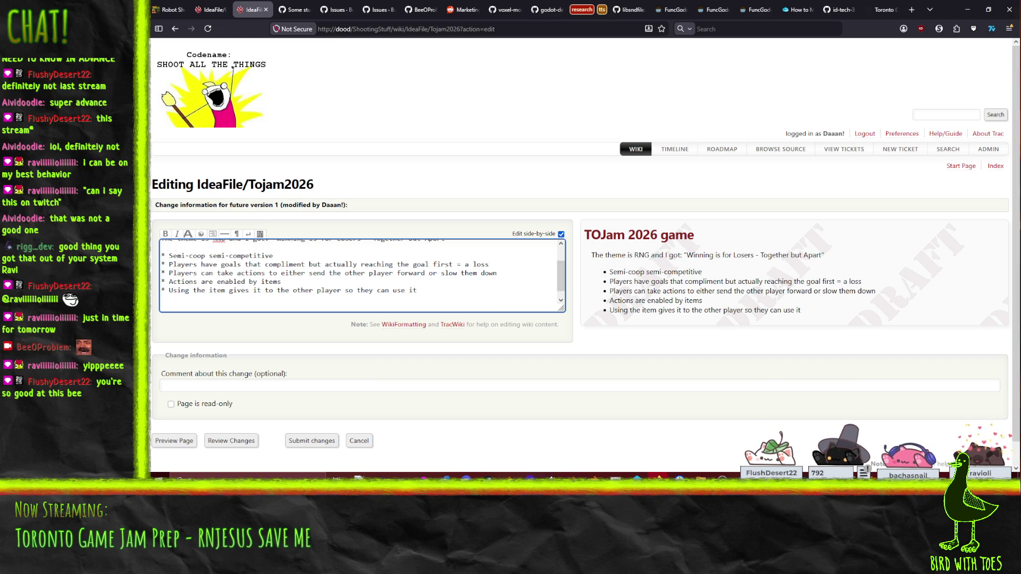
type("* Each player is in a lane")
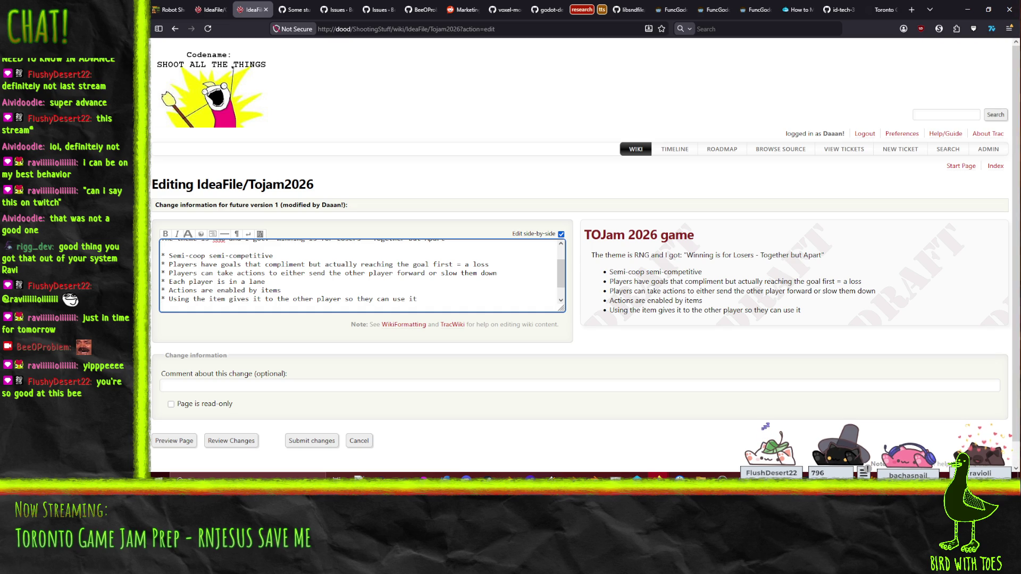
- Add bullets 'Some items are seeded in the map over time' and 'Some items are granted by character type?'
type("Some ")
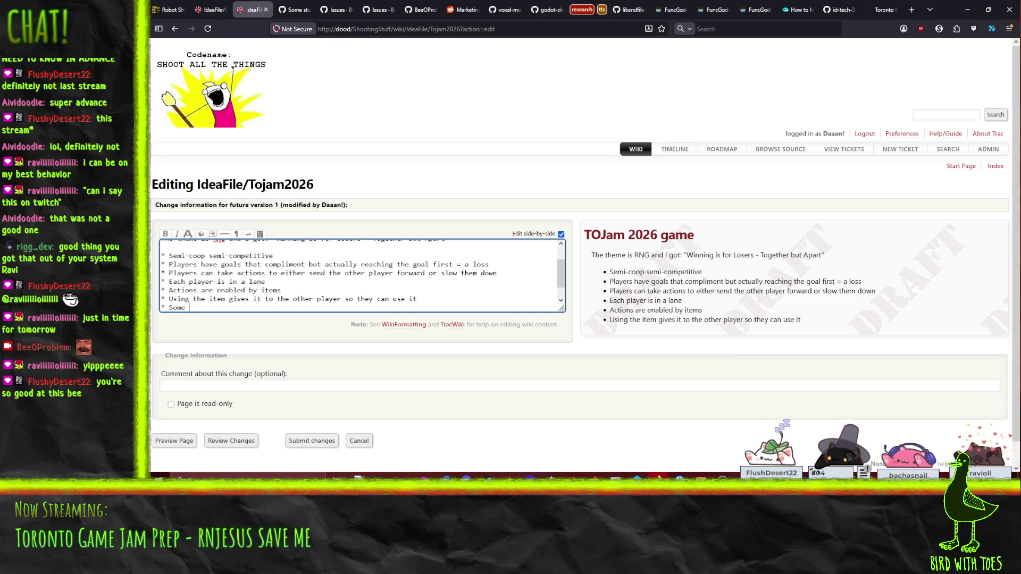
type("items are seeded ")
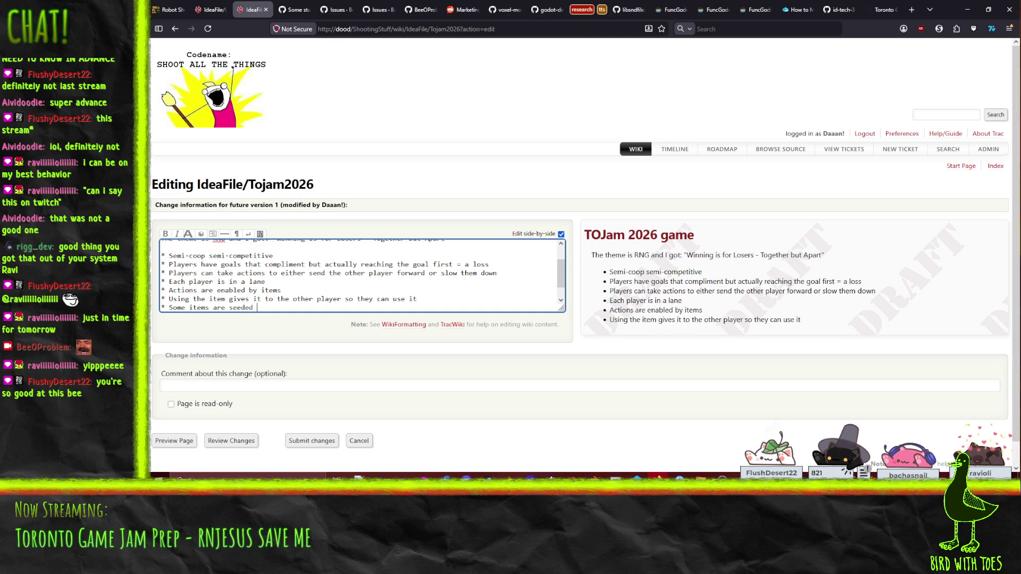
type("in the map ")
type(" over time")
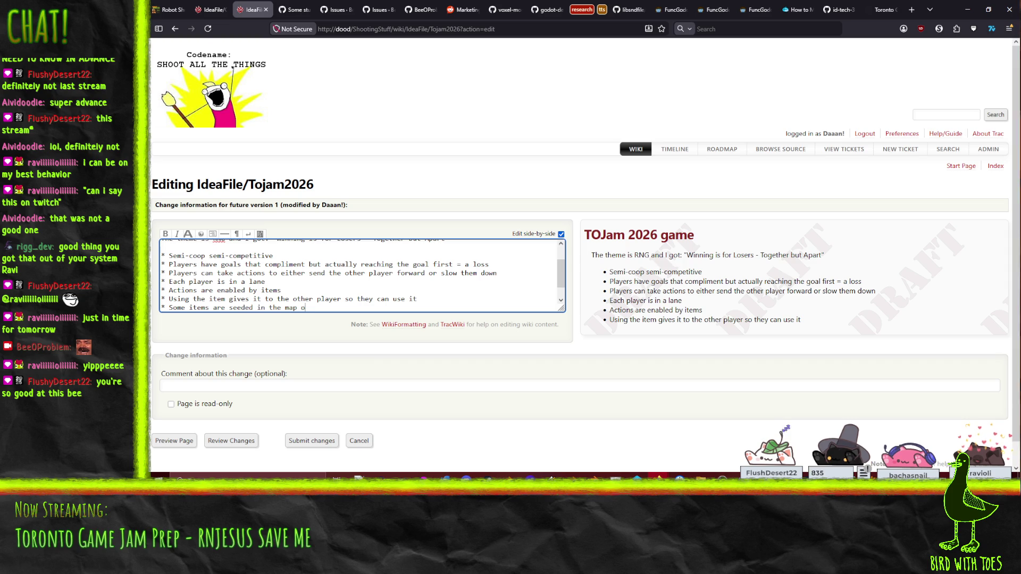
key("Return")
type("* Some items are gran")
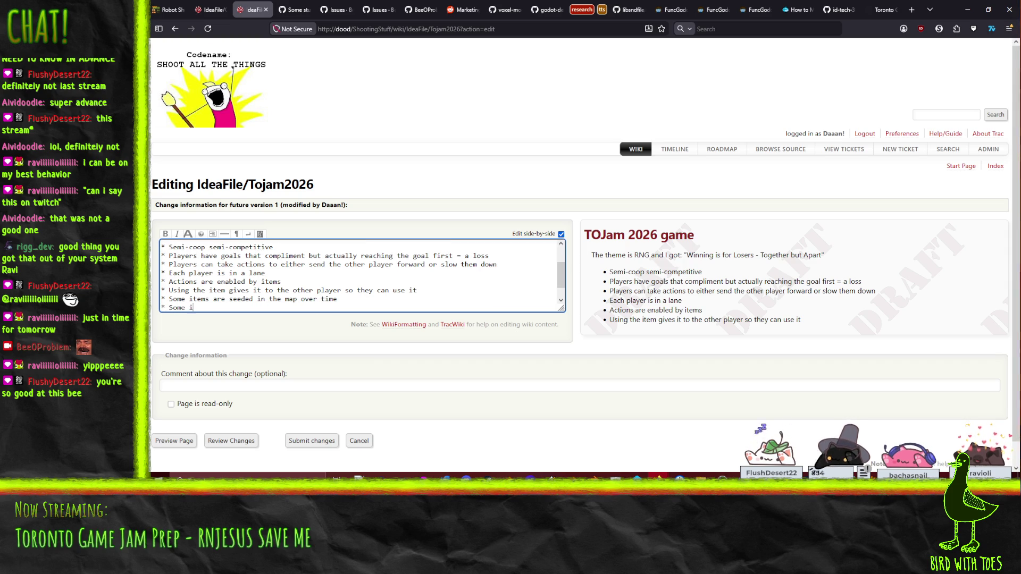
key("BackSpace")
key("BackSpace")
type("anted by ")
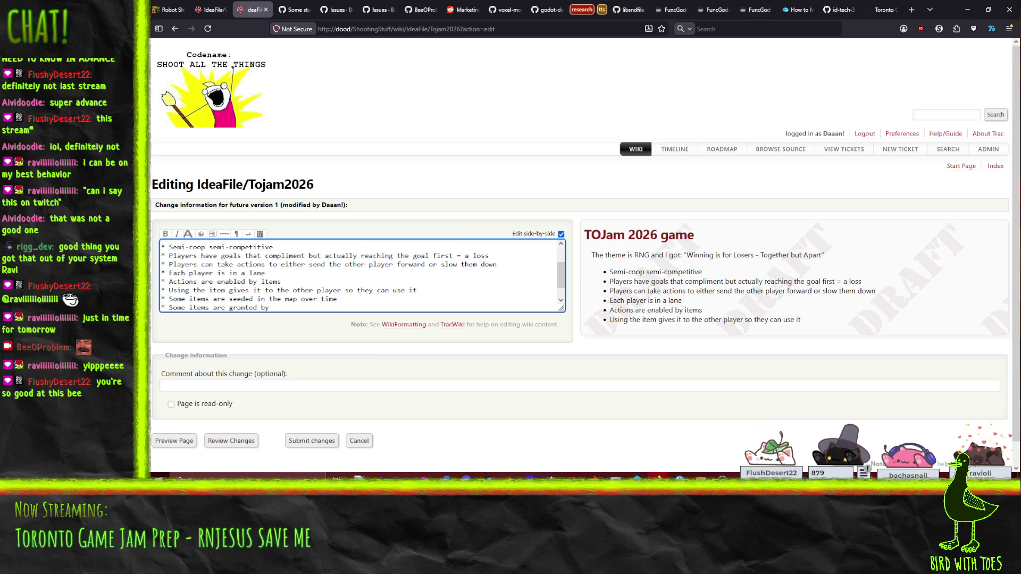
type("characte")
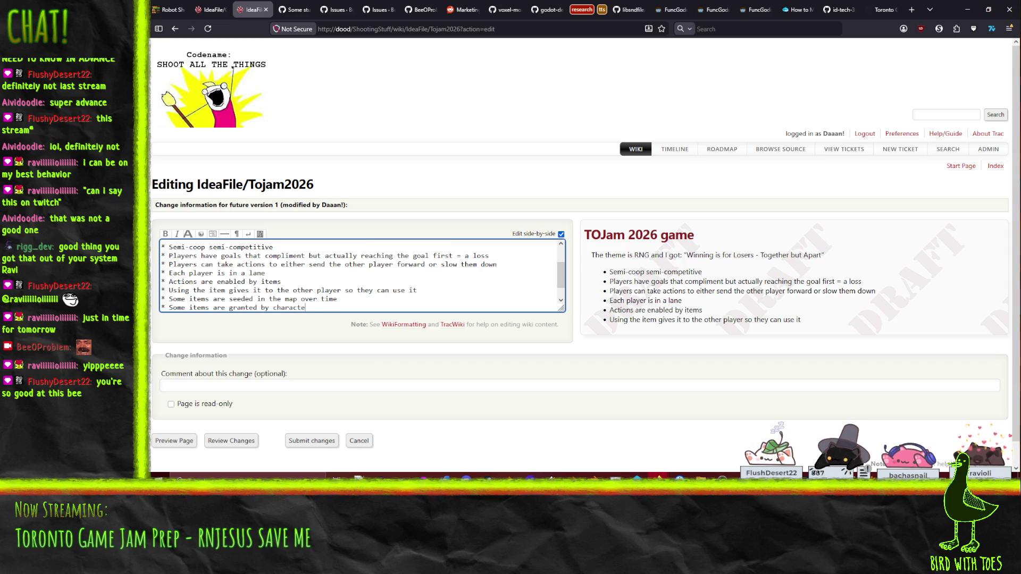
type("r type?")
key("Return")
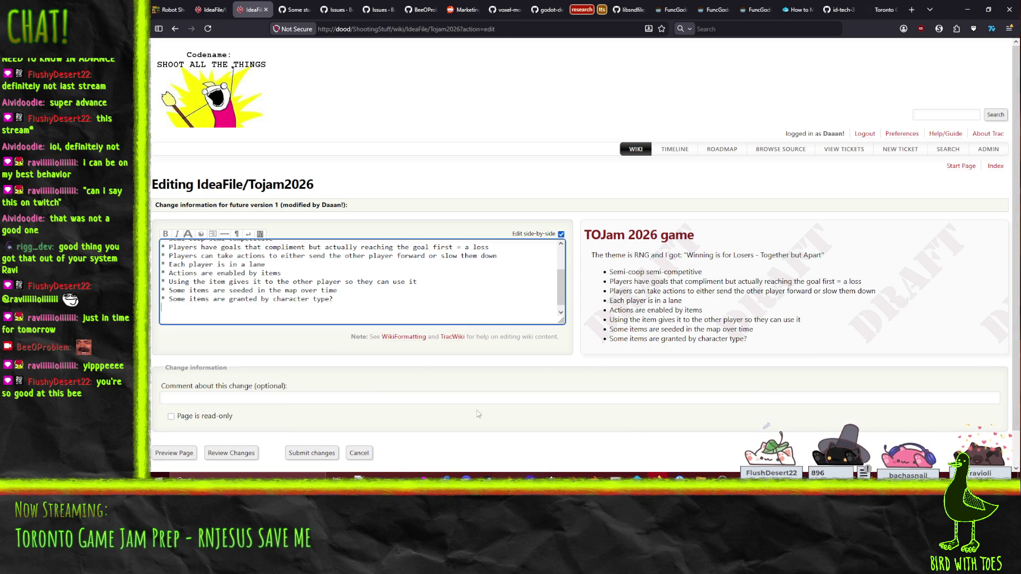
left_click(151, 495)
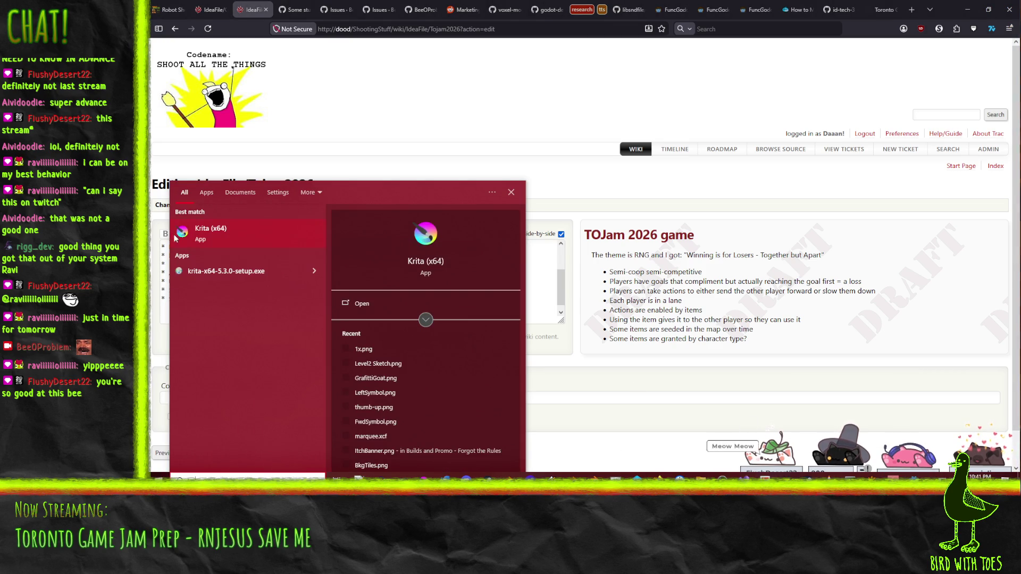
- Launch Krita and bring up the New Image dialog
key("Escape")
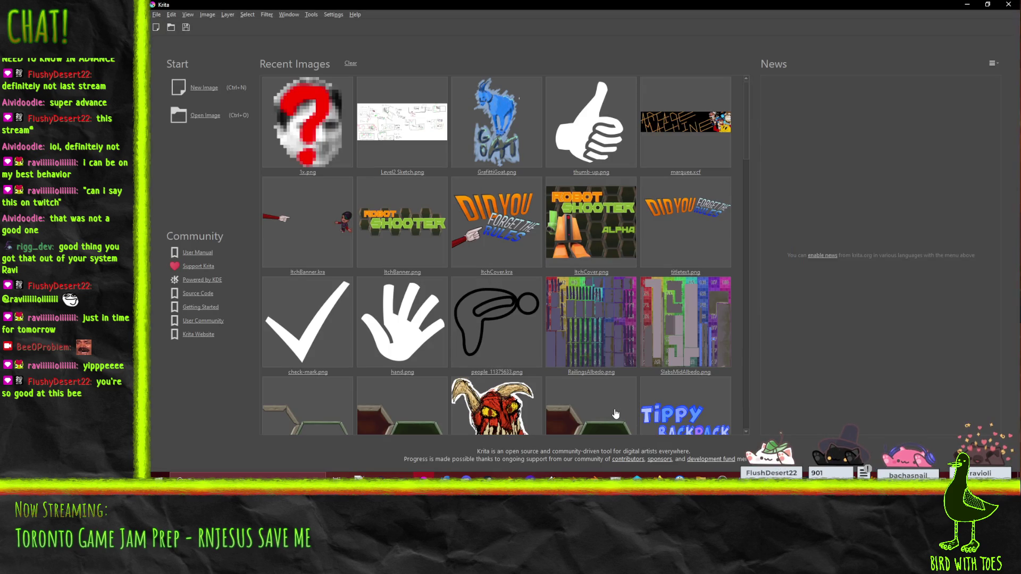
left_click(199, 94)
mouse_move(609, 115)
left_mouse_down()
mouse_move(477, 128)
mouse_move(377, 161)
mouse_move(452, 141)
mouse_move(535, 87)
left_mouse_up()
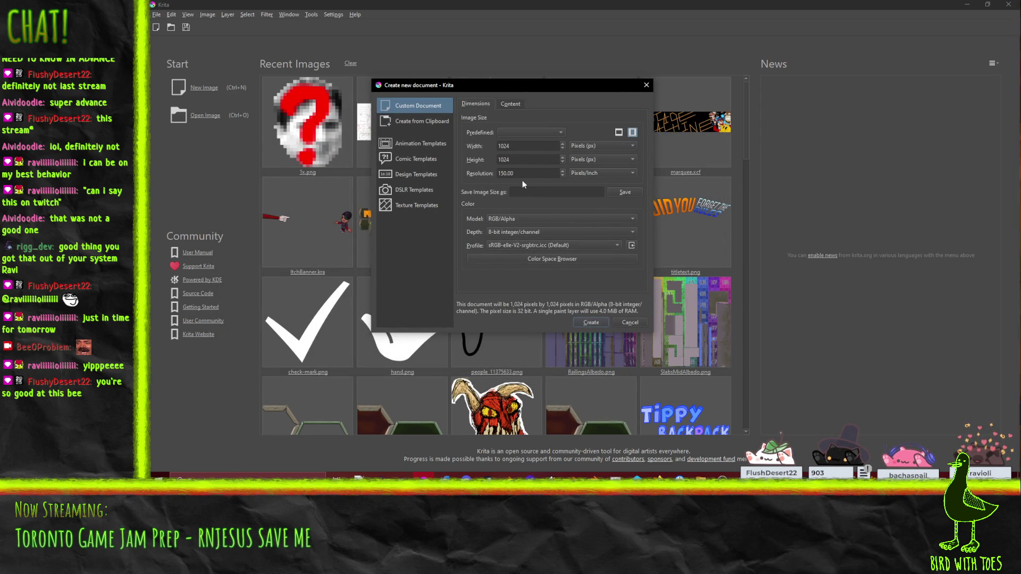
- Set width and height to 2048 px and create the blank canvas
double_click(537, 147)
type("20482")
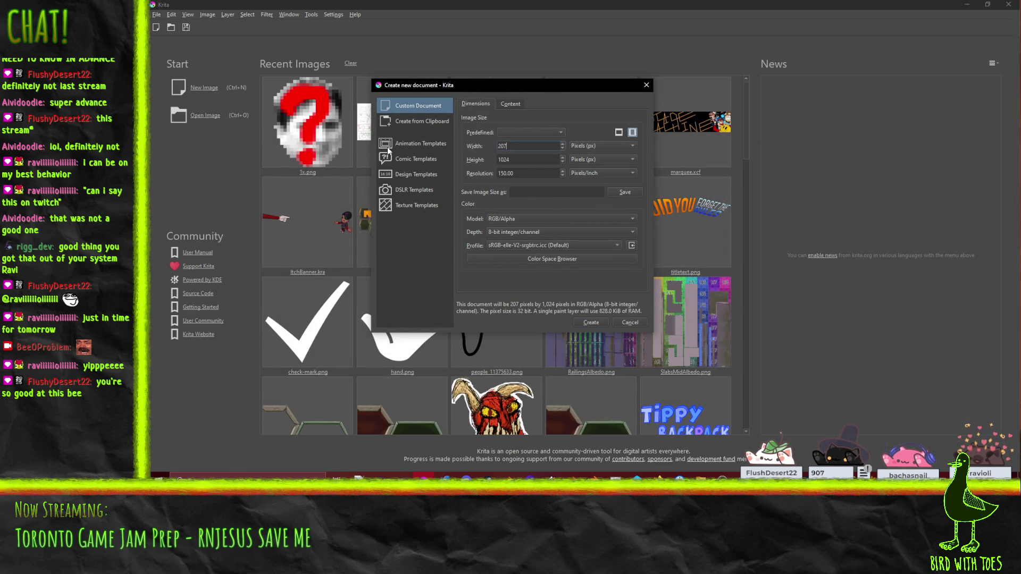
key("BackSpace")
key("Tab")
type("2048")
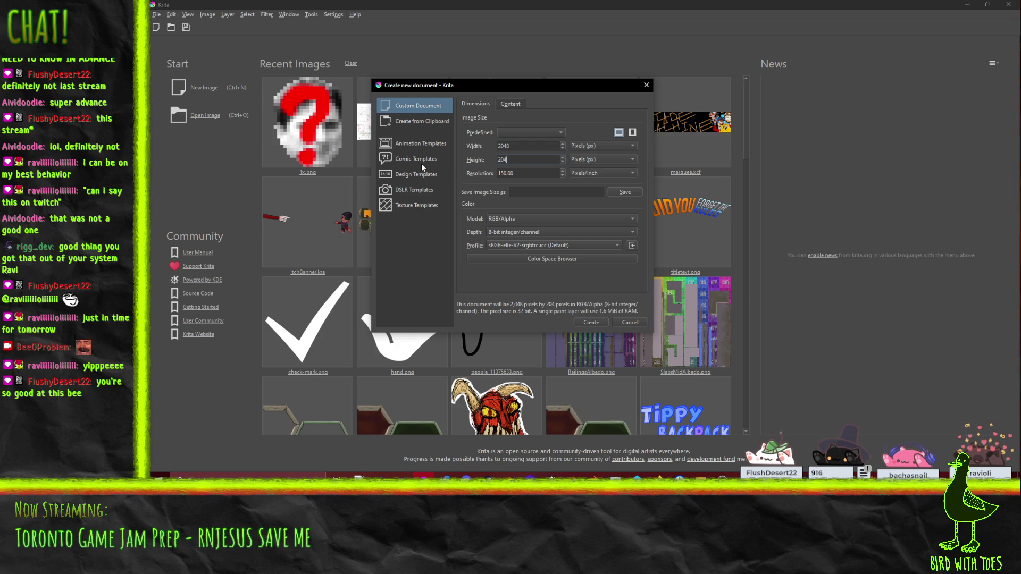
left_click(595, 323)
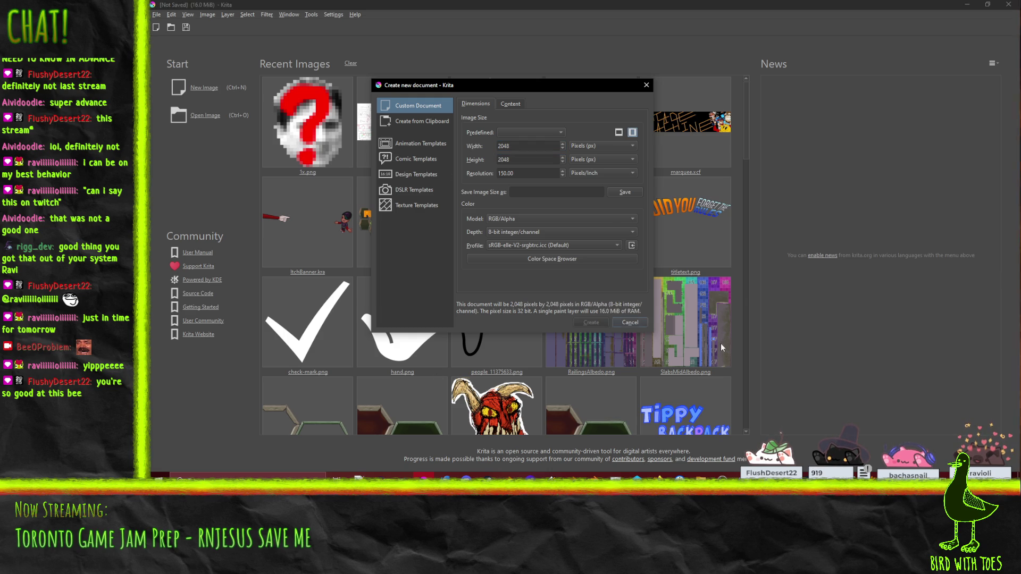
left_click(966, 4)
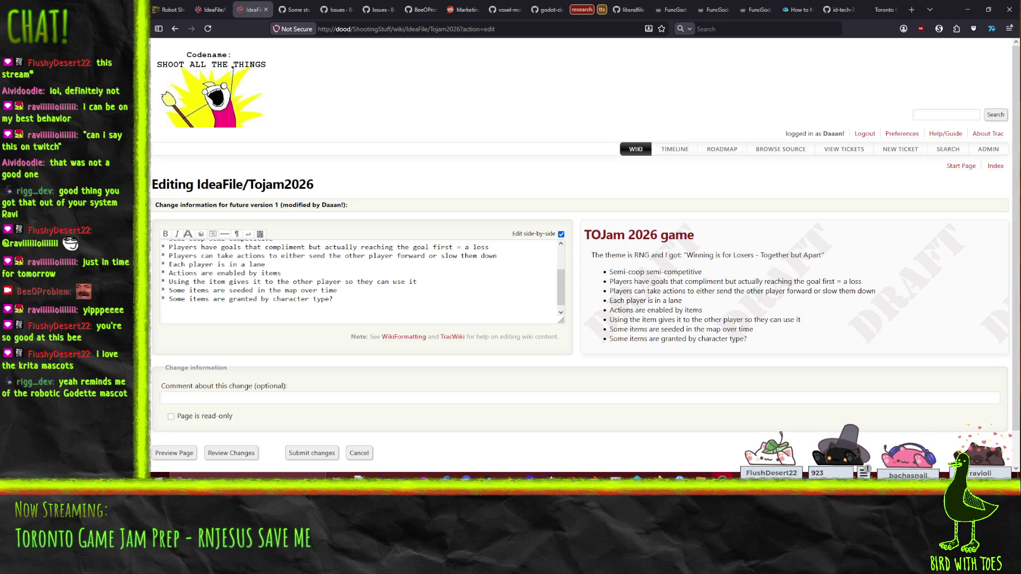
- Switch back to the Krita window with the blank 2048 × 2048 canvas
key("alt+Tab")
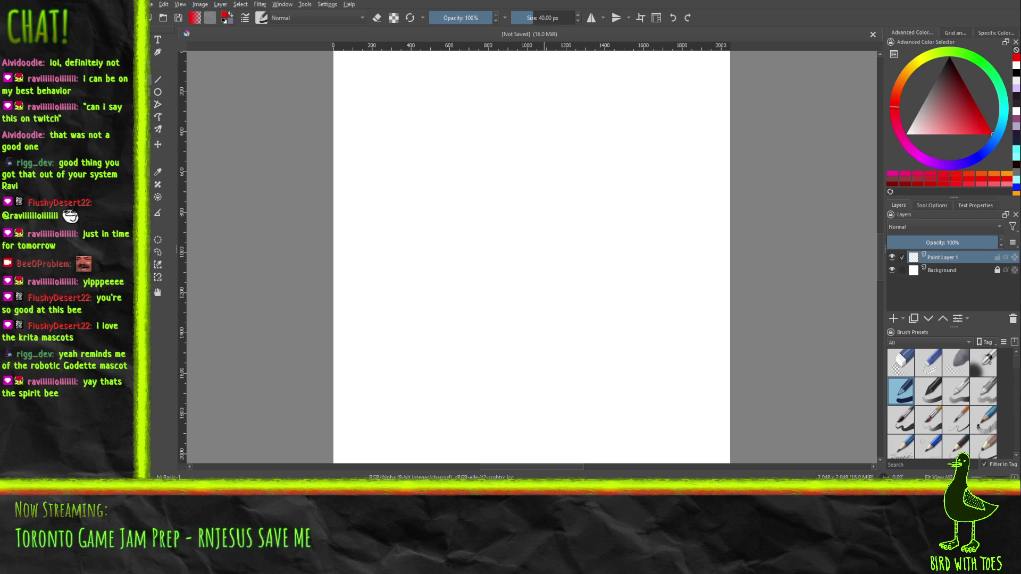
- Reset to default black painting colour, then paint and undo a test stroke
key("d")
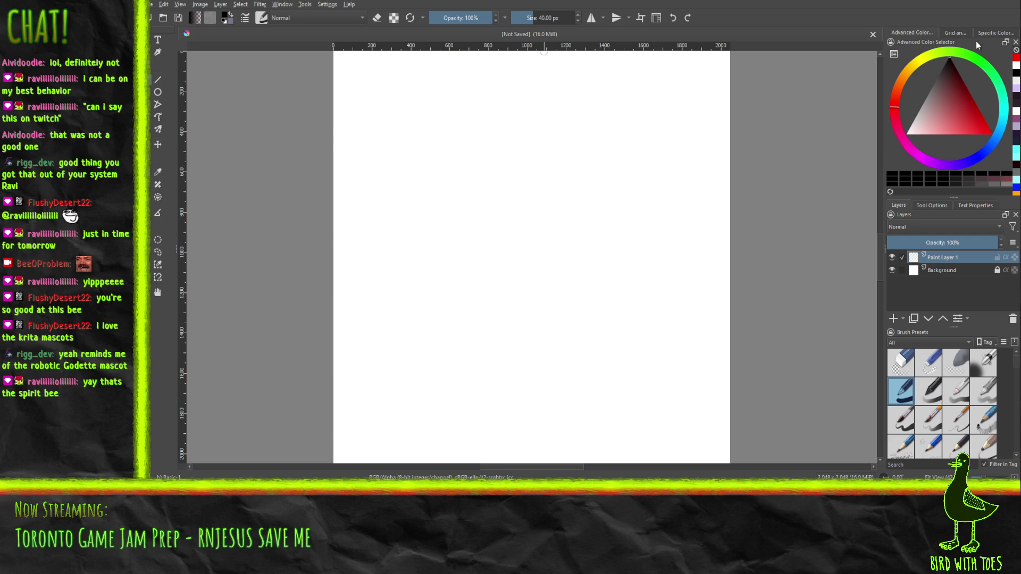
left_click(949, 34)
mouse_move(422, 285)
left_mouse_down()
mouse_move(451, 278)
mouse_move(432, 311)
left_mouse_up()
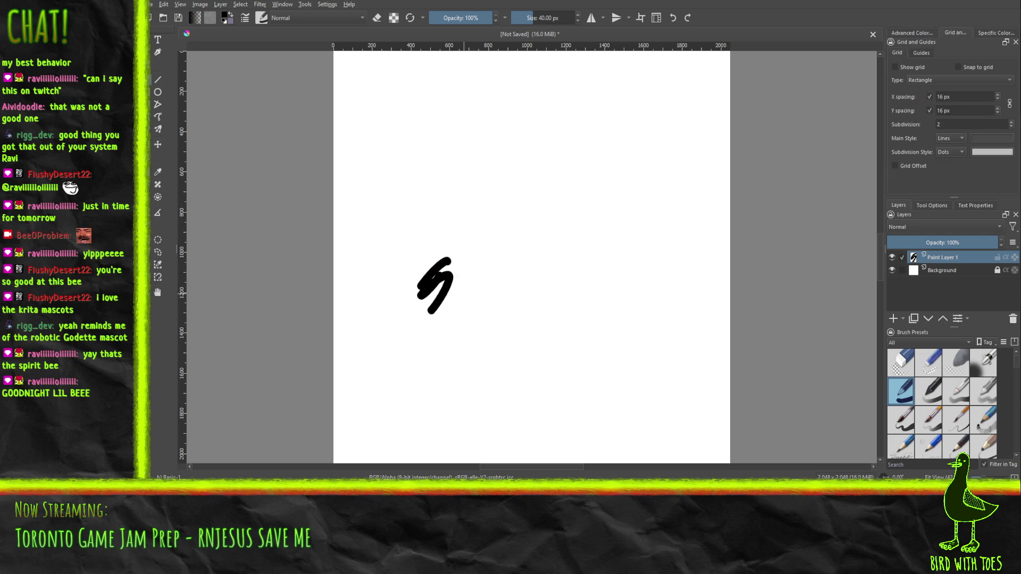
key("ctrl+z")
key("ctrl+z")
- Pick the Pencil-2 brush from the pop-up palette, test it, and undo the scribble
right_click(437, 279)
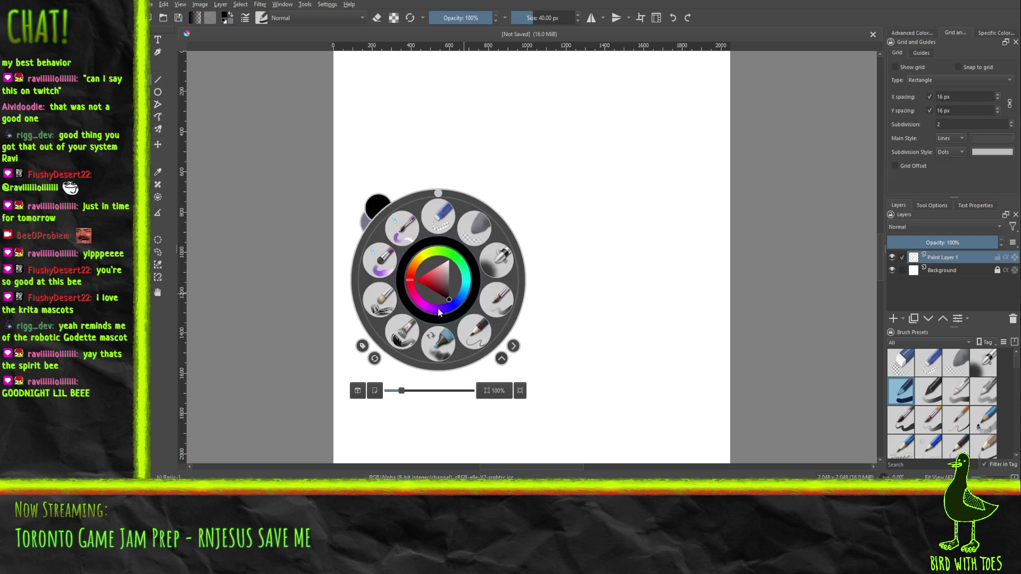
left_click(489, 330)
mouse_move(416, 277)
left_mouse_down()
mouse_move(442, 290)
mouse_move(450, 259)
mouse_move(452, 276)
mouse_move(463, 263)
mouse_move(452, 292)
left_mouse_up()
key("ctrl+z")
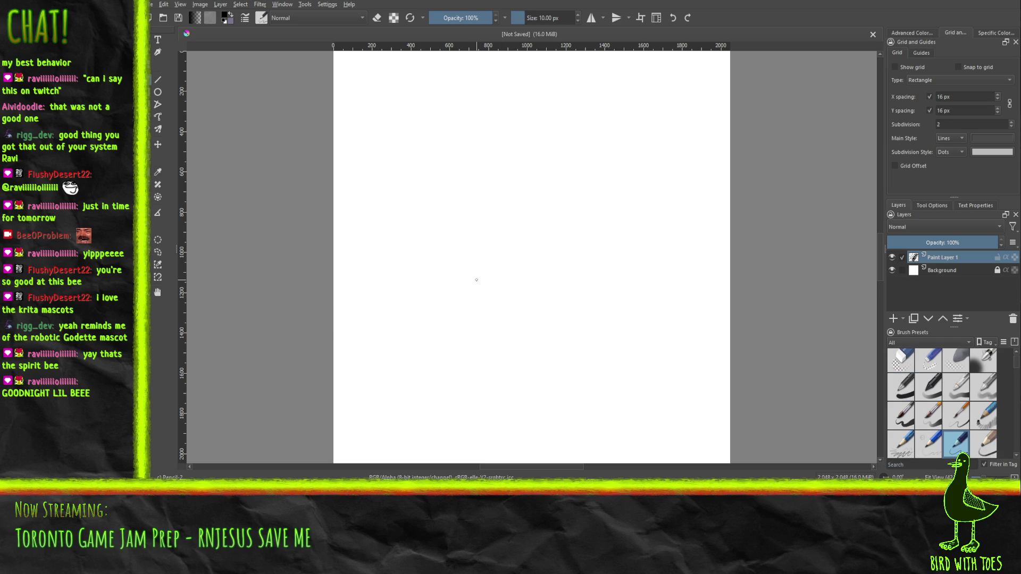
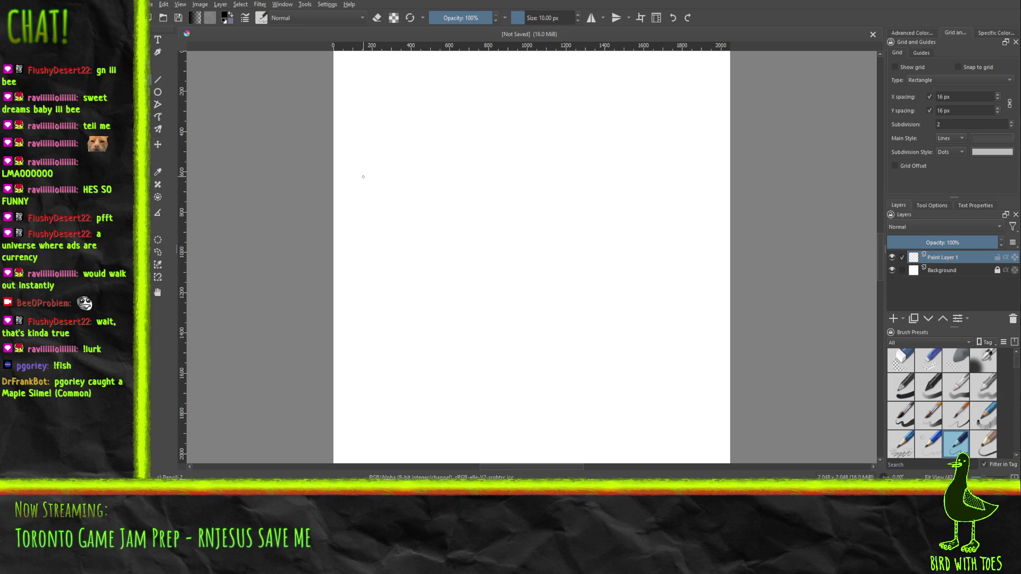
- Draw the vertical lane divider lines across the top of the canvas
left_click_drag(361, 198, 362, 121)
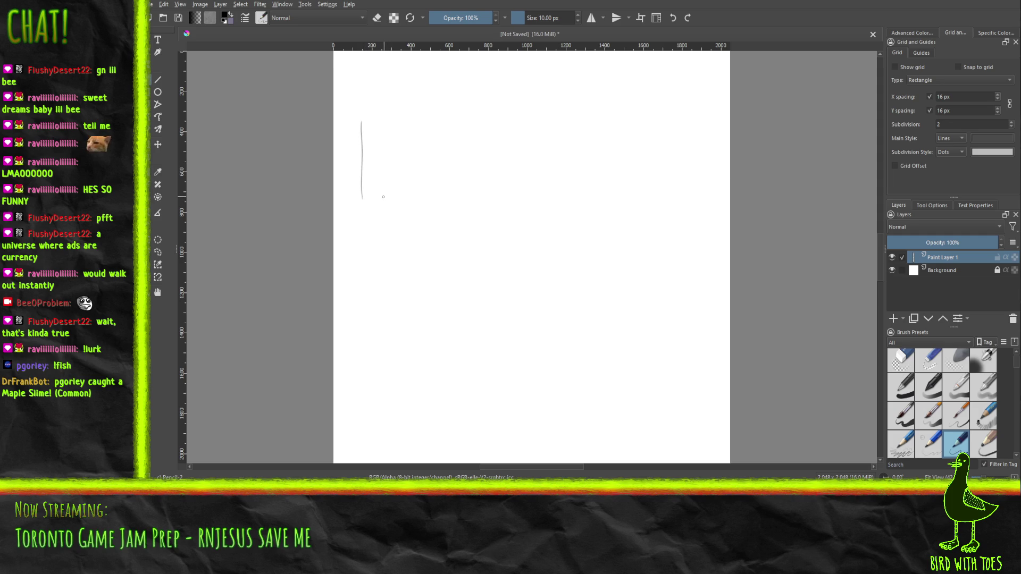
left_click_drag(389, 199, 388, 132)
mouse_move(417, 201)
left_mouse_down()
mouse_move(419, 132)
mouse_move(446, 181)
mouse_move(447, 128)
left_mouse_up()
left_click_drag(485, 203, 485, 125)
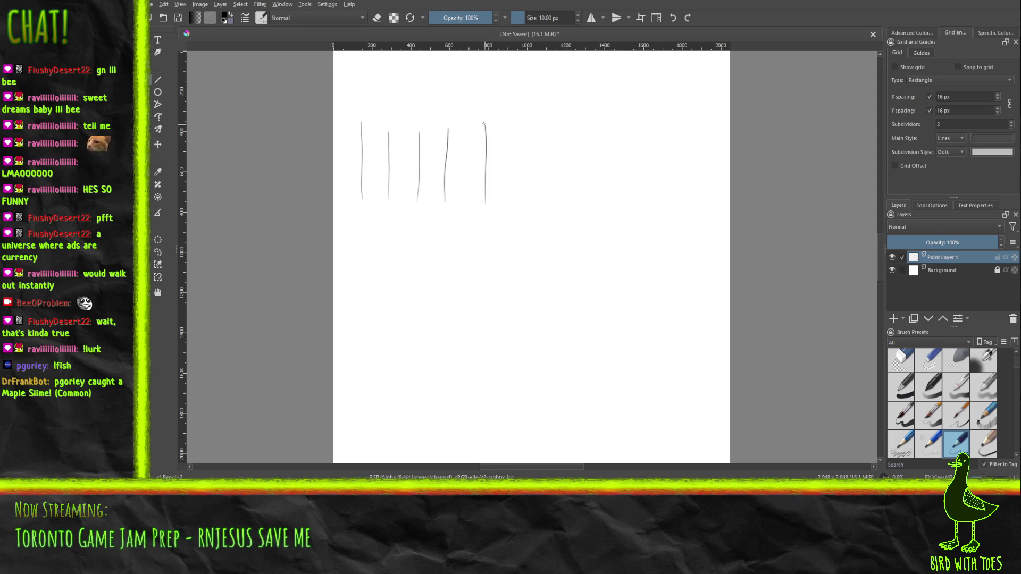
- Add stick figures in the first and fourth lanes and a small box beneath
mouse_move(371, 198)
left_mouse_down()
mouse_move(374, 181)
mouse_move(404, 199)
mouse_move(401, 176)
mouse_move(433, 183)
mouse_move(430, 154)
left_mouse_up()
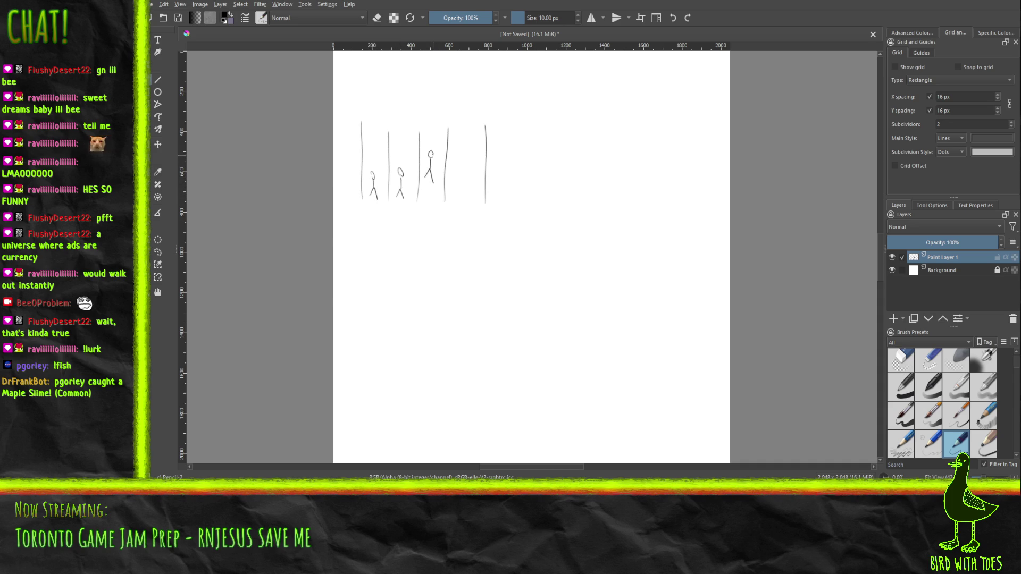
mouse_move(458, 187)
left_mouse_down()
mouse_move(470, 187)
mouse_move(463, 153)
left_mouse_up()
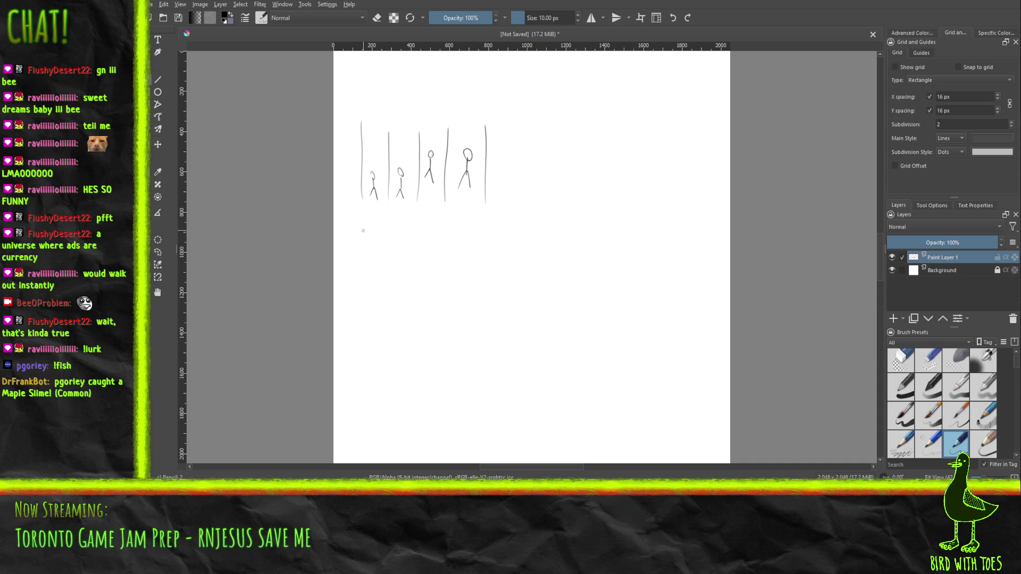
mouse_move(355, 223)
left_mouse_down()
mouse_move(356, 240)
mouse_move(376, 227)
mouse_move(381, 243)
left_mouse_up()
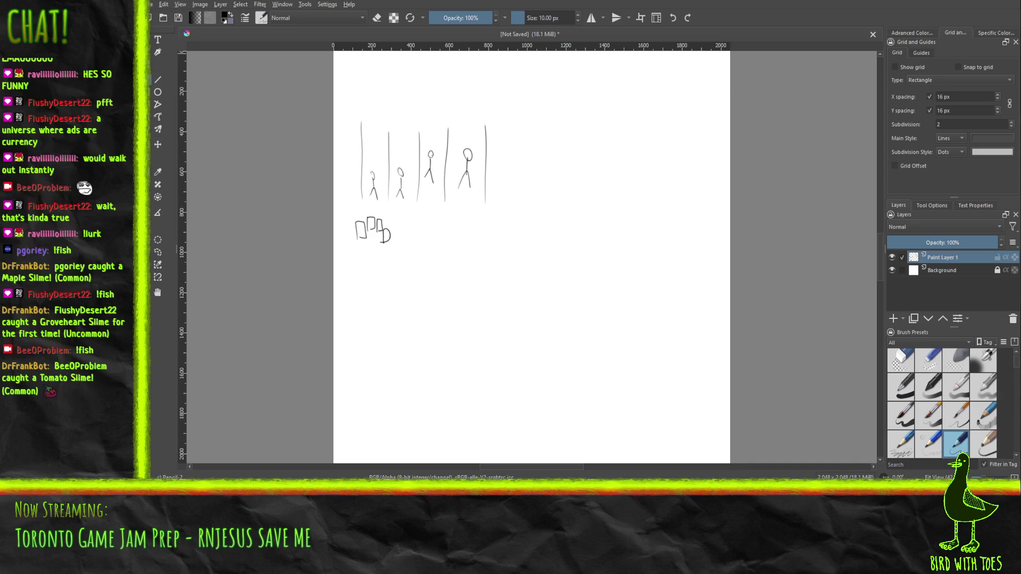
- Draw a curved stroke and looping scribble by the first figure, and box the small icon near the top
mouse_move(376, 158)
left_mouse_down()
mouse_move(376, 168)
mouse_move(379, 151)
mouse_move(401, 186)
left_mouse_up()
mouse_move(397, 192)
left_mouse_down()
mouse_move(407, 208)
mouse_move(410, 154)
left_mouse_up()
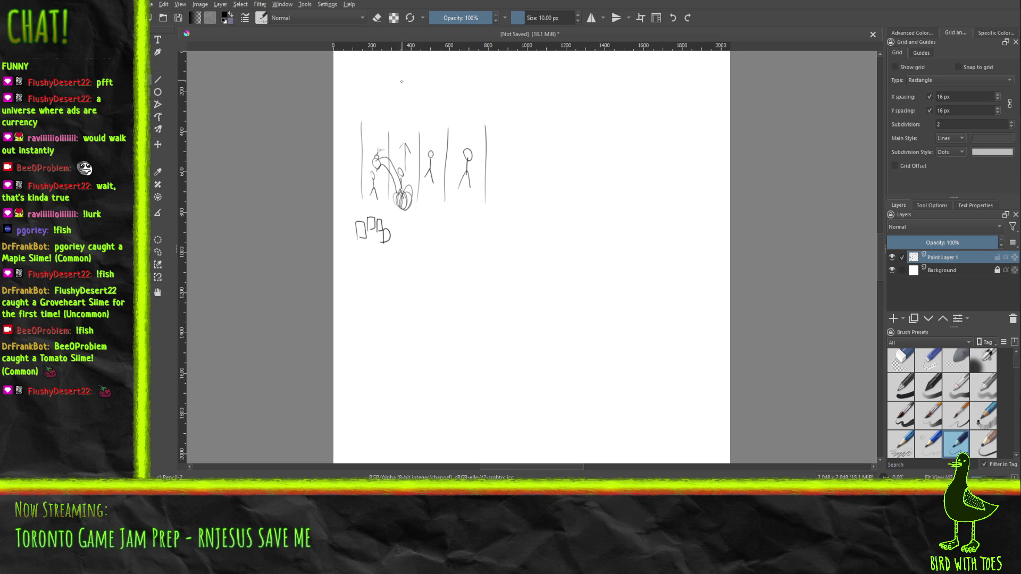
left_click_drag(412, 82, 413, 81)
left_click_drag(417, 73, 409, 97)
- Outline the lower-left card, then letter ITEM above it, PUSH inside and BOMB below
mouse_move(365, 408)
left_mouse_down()
mouse_move(372, 340)
mouse_move(413, 403)
mouse_move(366, 415)
mouse_move(394, 386)
mouse_move(383, 370)
mouse_move(391, 379)
left_mouse_up()
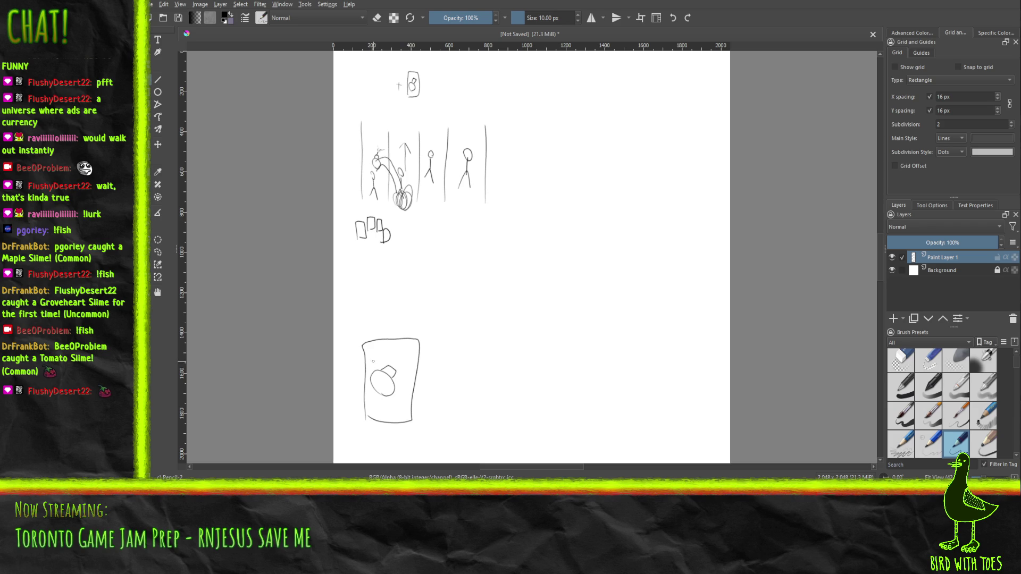
mouse_move(369, 322)
left_mouse_down()
mouse_move(369, 334)
mouse_move(404, 322)
left_mouse_up()
left_click(391, 322)
left_click_drag(386, 349, 403, 355)
left_click_drag(373, 405, 399, 415)
- Draw side panels around the BOMB card and left and right arrows above ITEM
mouse_move(420, 373)
left_mouse_down()
mouse_move(454, 384)
mouse_move(450, 437)
left_mouse_up()
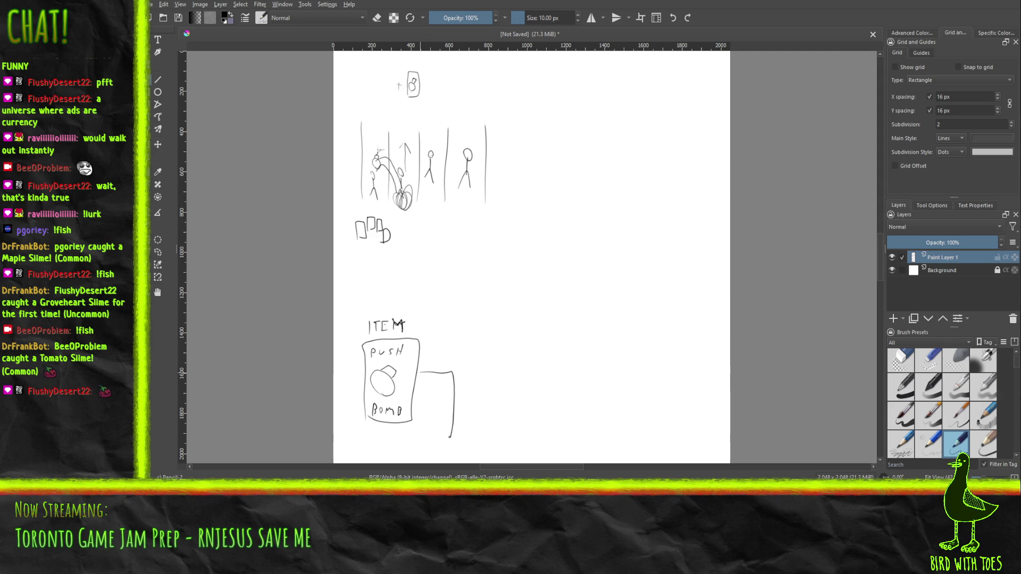
mouse_move(363, 372)
left_mouse_down()
mouse_move(345, 372)
mouse_move(340, 437)
left_mouse_up()
mouse_move(371, 300)
left_mouse_down()
mouse_move(354, 304)
mouse_move(361, 294)
mouse_move(431, 302)
left_mouse_up()
left_click_drag(424, 297, 425, 311)
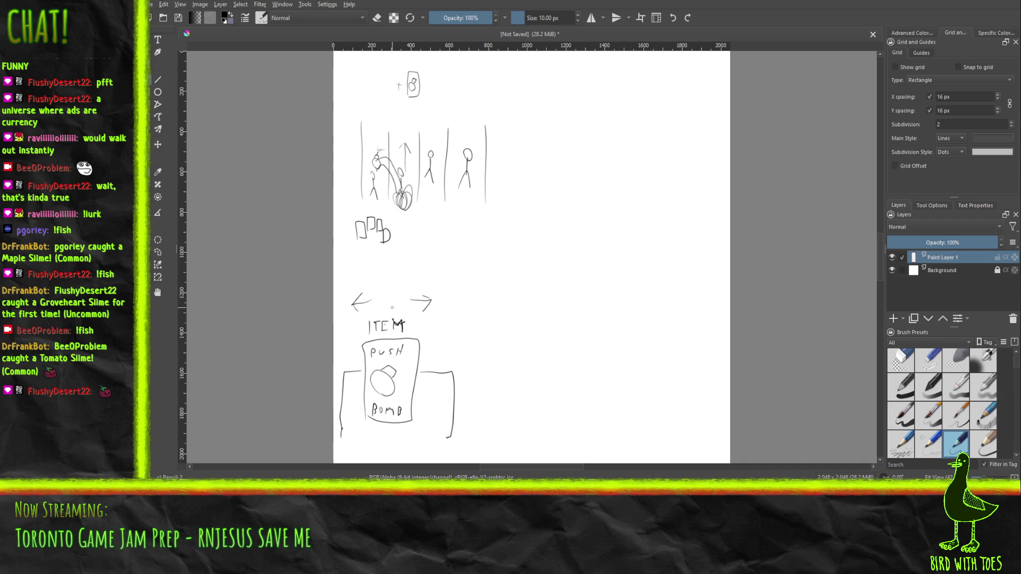
- Write 'Select' above the arrows and draw a vertical line right of the panels
mouse_move(376, 278)
left_mouse_down()
mouse_move(371, 286)
mouse_move(395, 287)
left_mouse_up()
left_click_drag(398, 282, 407, 287)
left_click_drag(406, 281, 411, 280)
left_click_drag(496, 390, 485, 445)
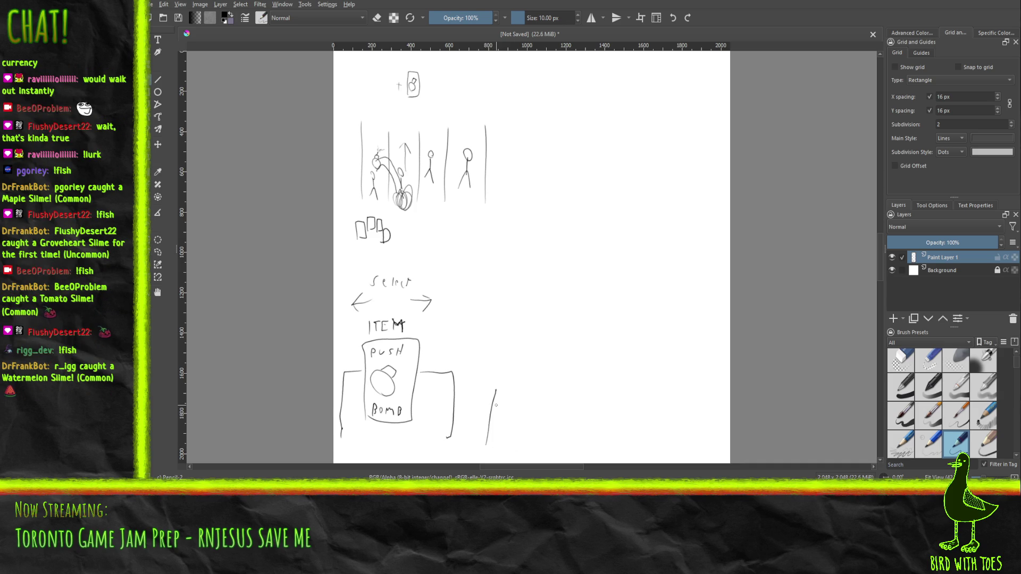
right_click(614, 298)
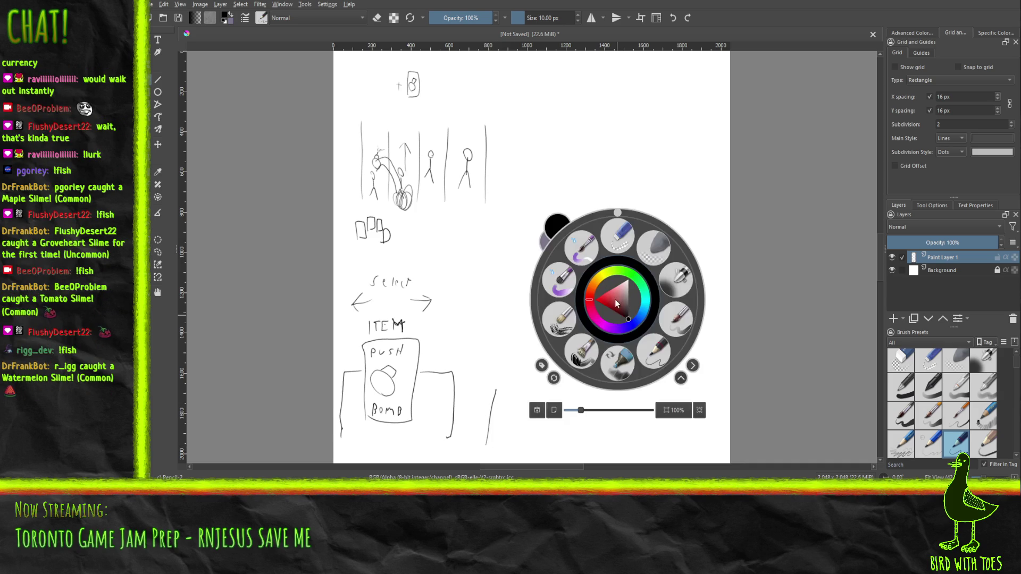
- Erase the stray vertical line on the right, then return to the Pencil-2 brush
left_click(622, 242)
mouse_move(489, 428)
left_mouse_down()
mouse_move(490, 417)
mouse_move(486, 444)
mouse_move(496, 390)
left_mouse_up()
right_click(554, 335)
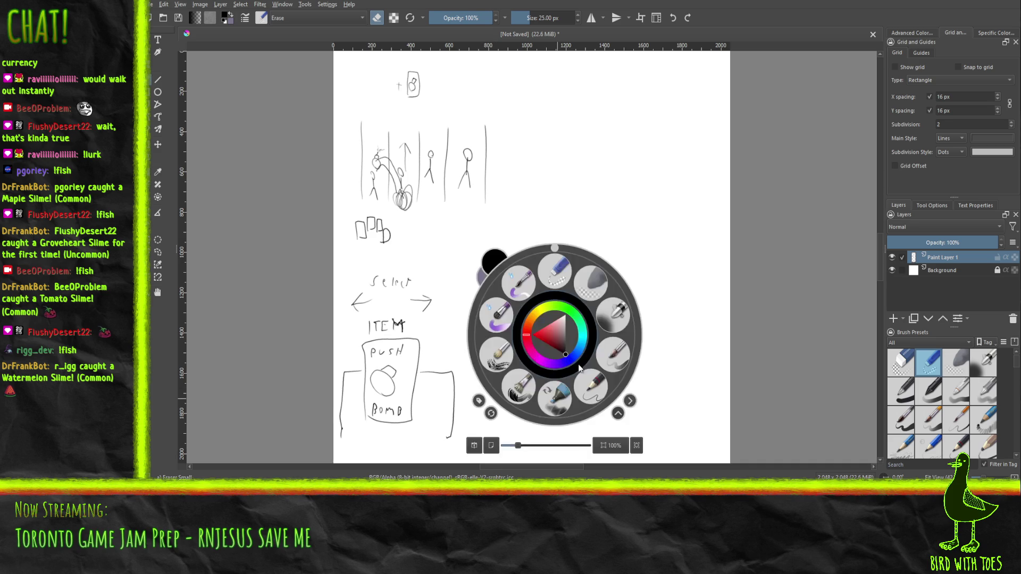
left_click(592, 387)
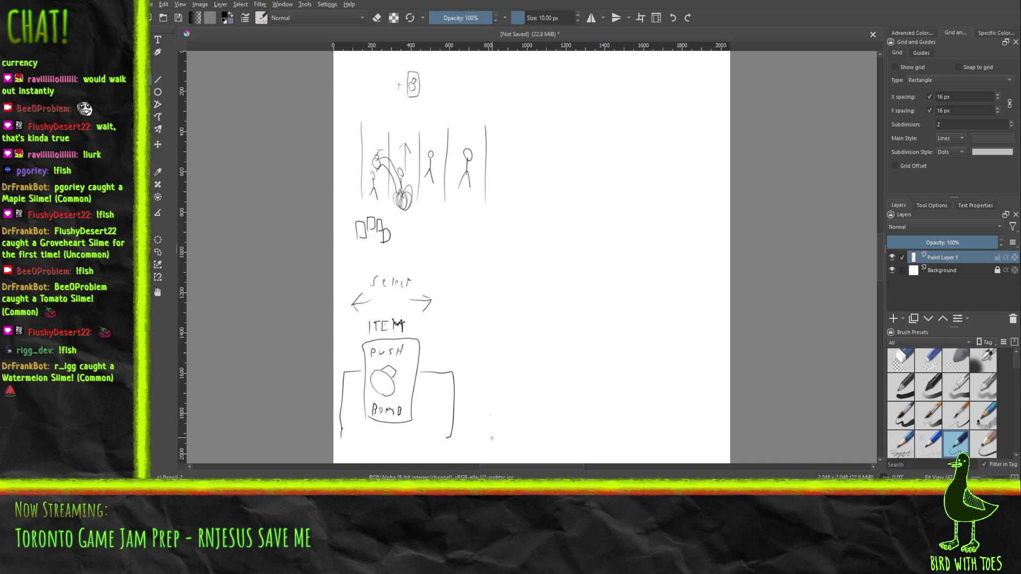
- Sketch a second card with side panels, an upward arrow and the label CARD
mouse_move(490, 441)
left_mouse_down()
mouse_move(475, 393)
mouse_move(493, 387)
left_mouse_up()
mouse_move(507, 428)
left_mouse_down()
mouse_move(490, 362)
mouse_move(543, 344)
mouse_move(545, 436)
left_mouse_up()
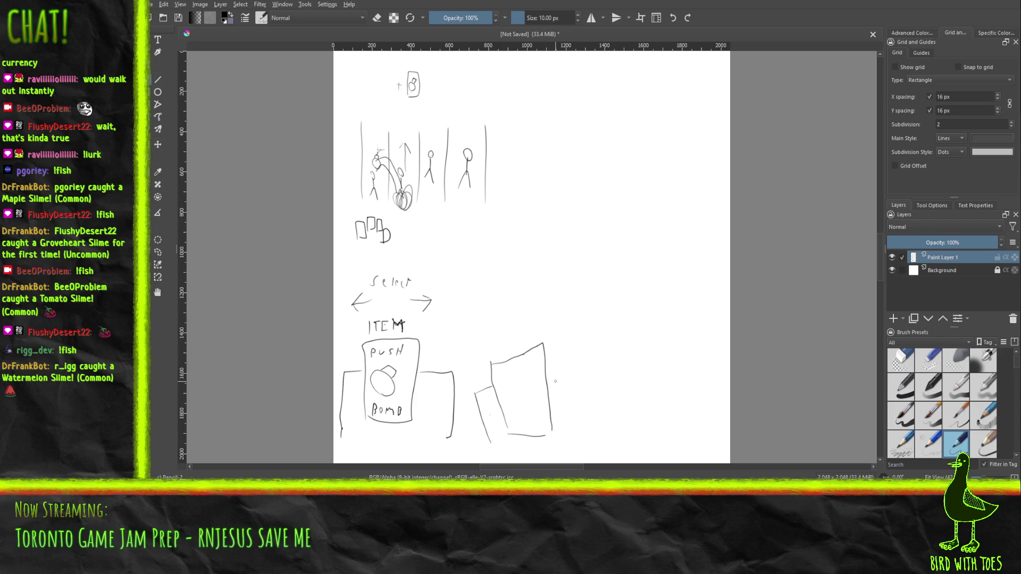
mouse_move(549, 375)
left_mouse_down()
mouse_move(567, 378)
mouse_move(565, 418)
mouse_move(565, 403)
mouse_move(587, 396)
mouse_move(581, 451)
left_mouse_up()
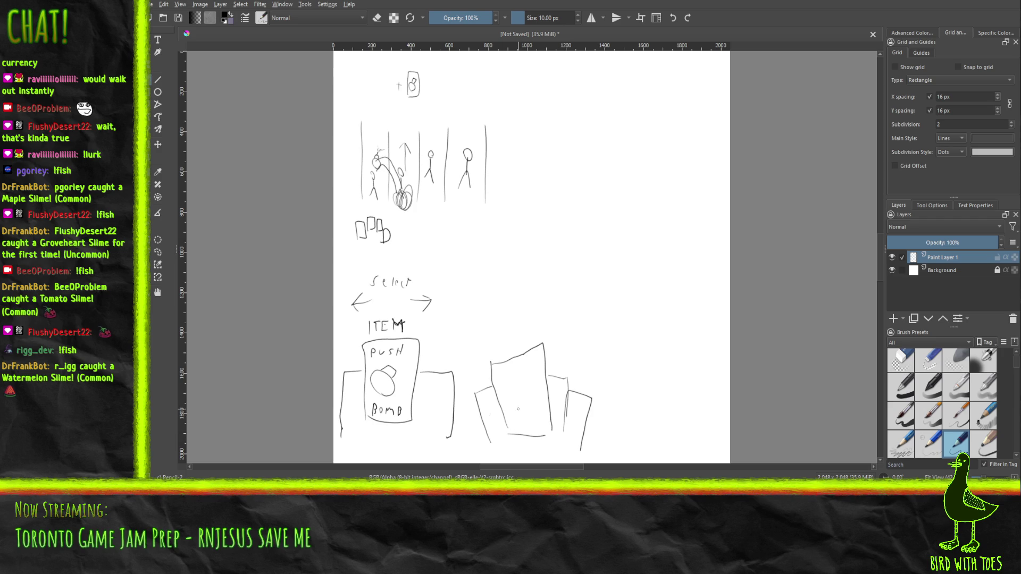
mouse_move(517, 412)
left_mouse_down()
mouse_move(519, 393)
mouse_move(527, 421)
mouse_move(532, 410)
left_mouse_up()
left_click_drag(504, 371, 510, 373)
left_click_drag(529, 357, 529, 370)
mouse_move(529, 357)
left_mouse_down()
mouse_move(529, 384)
mouse_move(515, 391)
left_mouse_up()
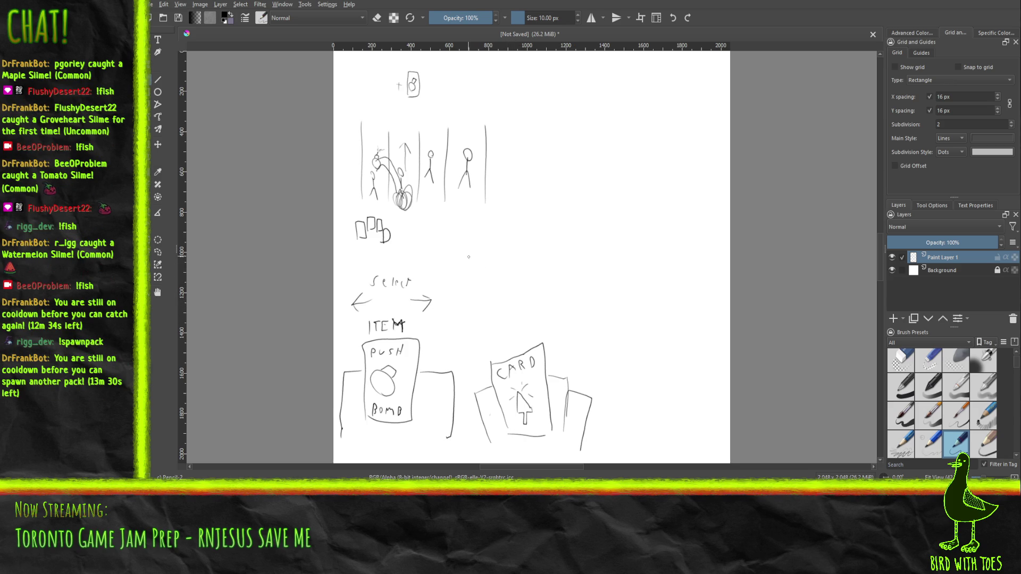
- Write '1)' and 'Press lane# to use' by the item sketch, number lanes 1–4, and draw a divider line
left_click_drag(339, 277, 336, 261)
left_click_drag(337, 292, 348, 243)
mouse_move(447, 273)
left_mouse_down()
mouse_move(447, 296)
mouse_move(447, 284)
mouse_move(477, 301)
mouse_move(444, 311)
mouse_move(459, 326)
left_mouse_up()
left_click_drag(461, 325, 474, 318)
left_click_drag(473, 337, 479, 323)
mouse_move(435, 349)
left_mouse_down()
mouse_move(434, 338)
mouse_move(462, 357)
left_mouse_up()
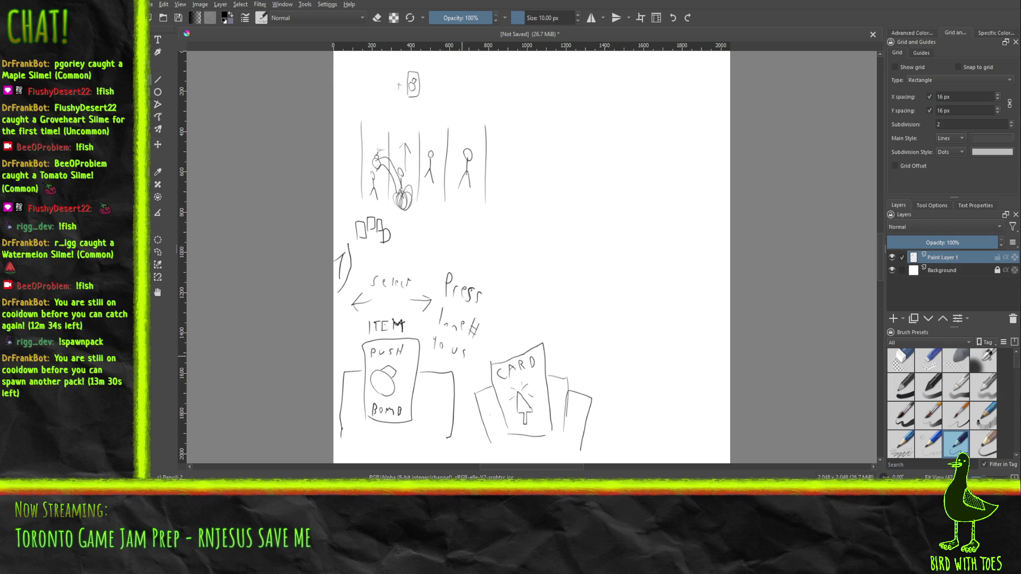
mouse_move(375, 109)
left_mouse_down()
mouse_move(374, 123)
mouse_move(466, 124)
left_mouse_up()
mouse_move(464, 455)
left_mouse_down()
mouse_move(509, 214)
mouse_move(515, 248)
mouse_move(513, 215)
mouse_move(542, 244)
left_mouse_up()
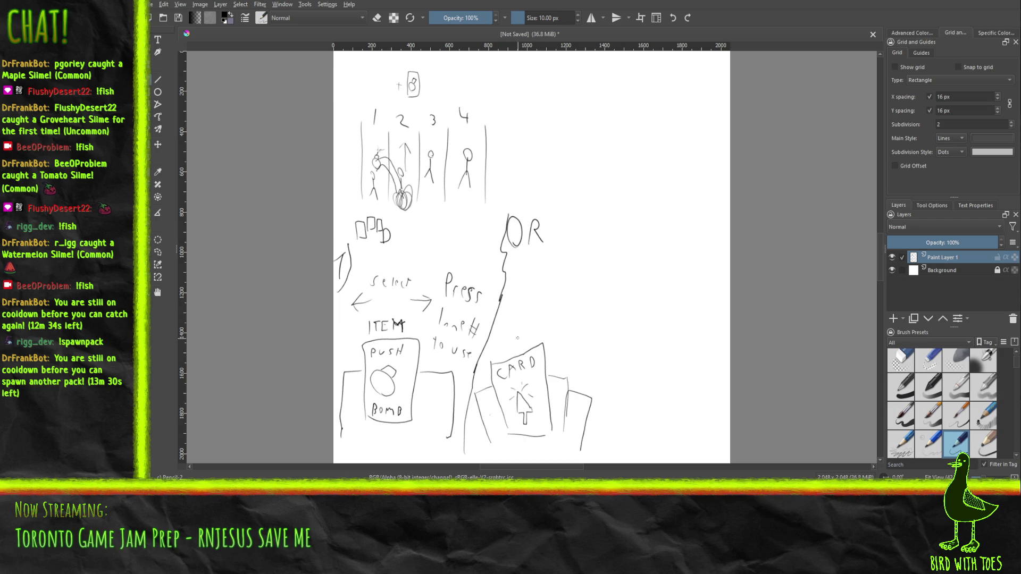
- Write '1) Hover select' above the card and draw three lane lines on the right
mouse_move(514, 279)
left_mouse_down()
mouse_move(524, 296)
mouse_move(514, 323)
mouse_move(543, 318)
mouse_move(508, 347)
mouse_move(552, 347)
left_mouse_up()
left_click_drag(636, 303, 635, 366)
left_click_drag(661, 305, 661, 360)
mouse_move(691, 303)
left_mouse_down()
mouse_move(691, 356)
mouse_move(640, 355)
mouse_move(650, 359)
mouse_move(646, 323)
mouse_move(677, 322)
left_mouse_up()
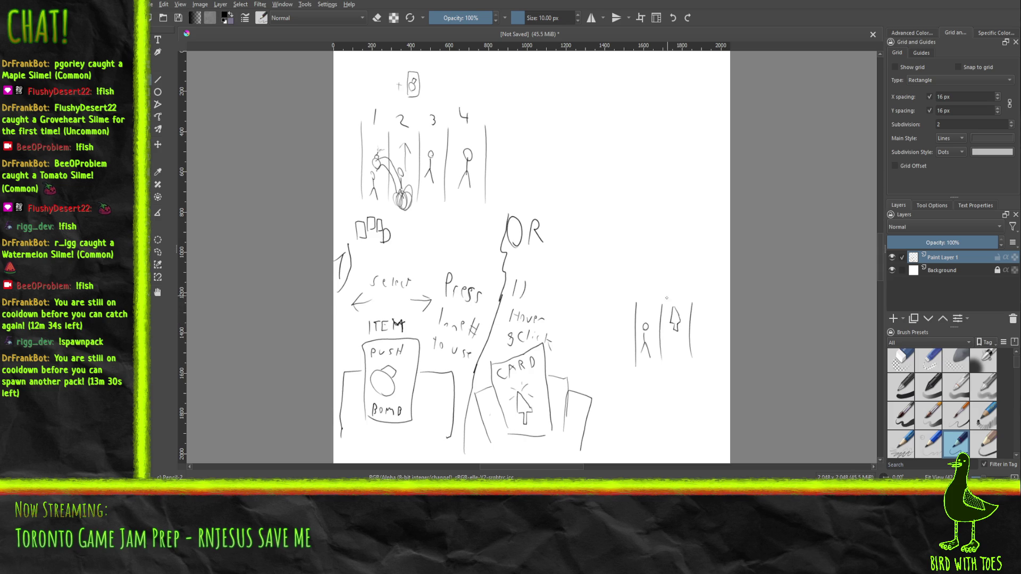
- Add click-burst strokes around the arrow and label the new lane sketch '2) use'
left_click_drag(664, 307, 668, 309)
left_click_drag(665, 299, 687, 313)
mouse_move(601, 284)
left_mouse_down()
mouse_move(618, 301)
mouse_move(644, 283)
left_mouse_up()
mouse_move(652, 281)
left_mouse_down()
mouse_move(647, 291)
mouse_move(661, 288)
left_mouse_up()
- Return to the IdeaFile/Tojam2026 edit textarea, review the bullets, and start a new '*' bullet
key("alt+Tab")
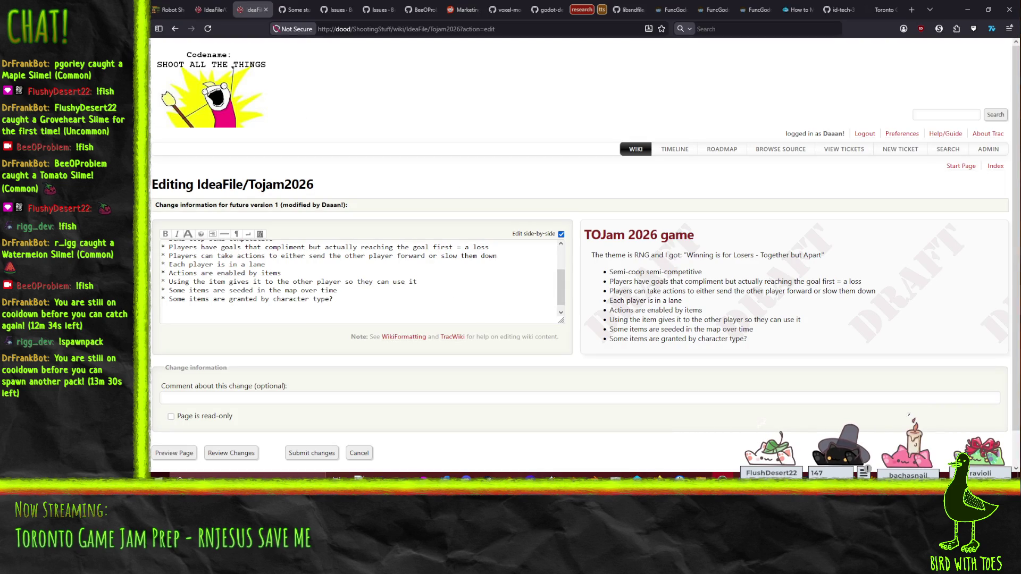
left_click(336, 307)
scroll(336, 307, "up", 2)
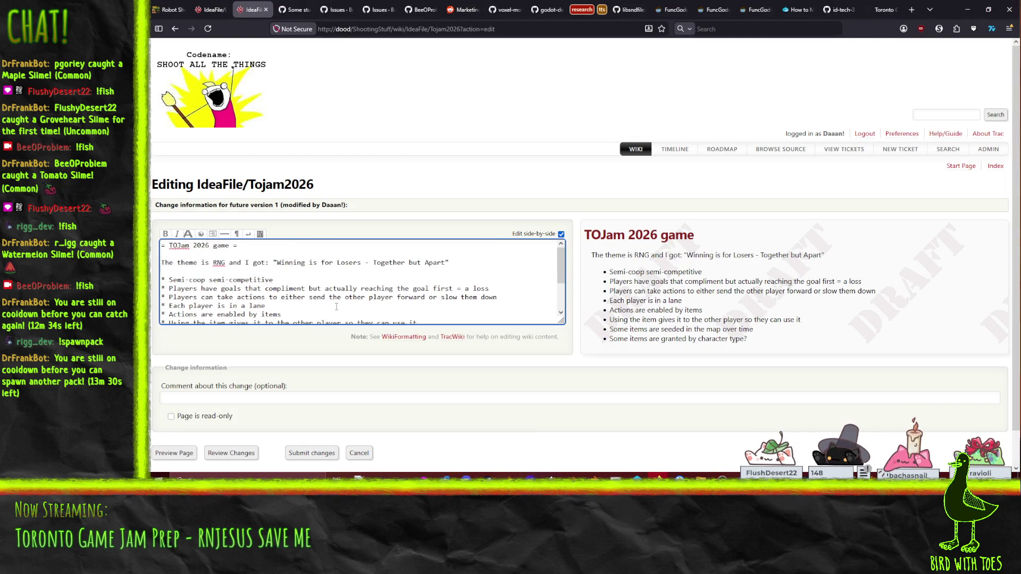
scroll(457, 298, "down", 2)
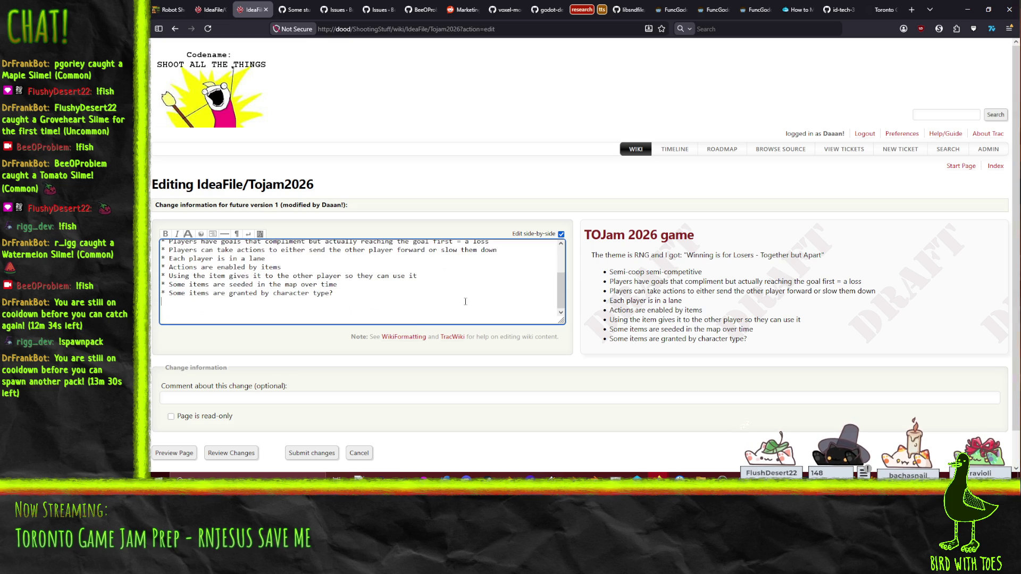
scroll(550, 293, "up", 1)
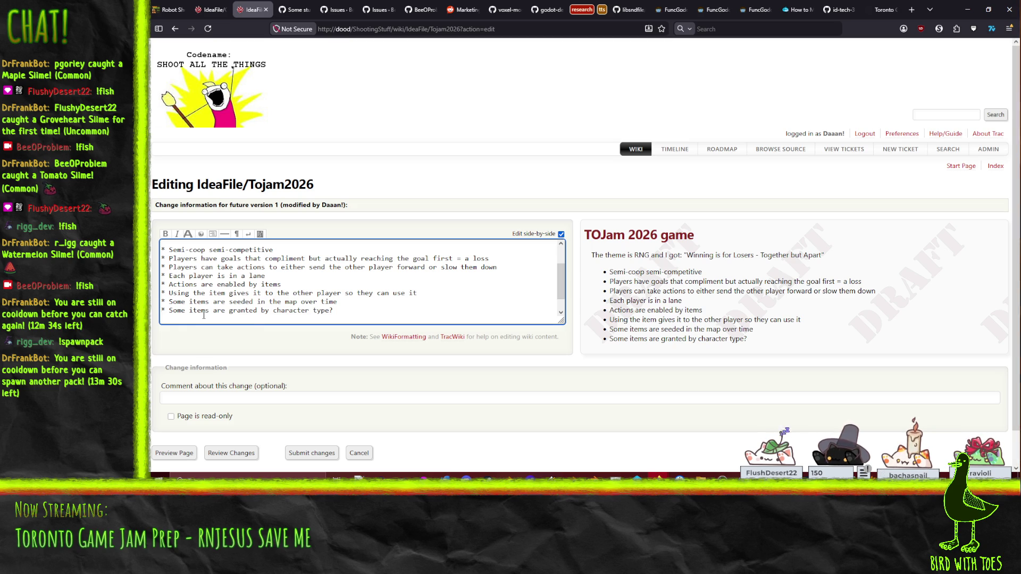
type("*")
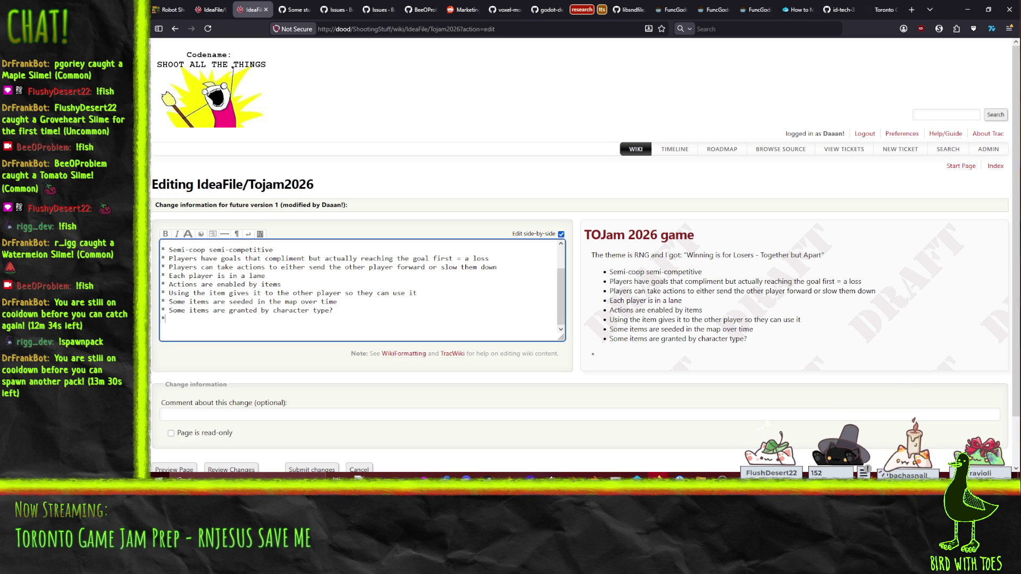
- Add the 'Drop-in multiplayer' bullet, remove the unfinished parenthetical, and insert a blank line
type(" Drop-in multi")
type("player ")
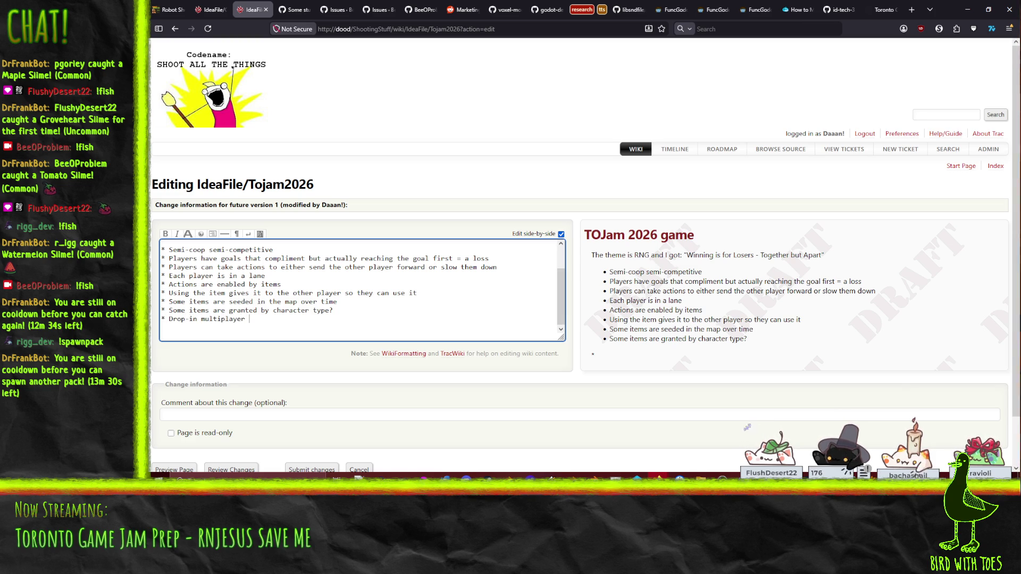
type("(star")
key("BackSpace")
key("BackSpace")
key("BackSpace")
key("Return")
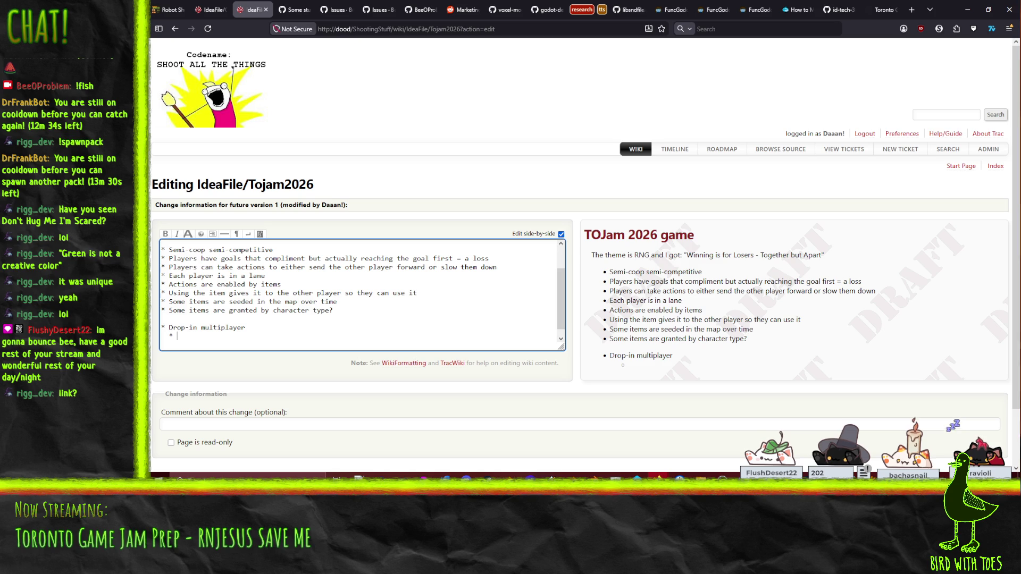
- Switch away from the browser to another window
key("alt+Tab")
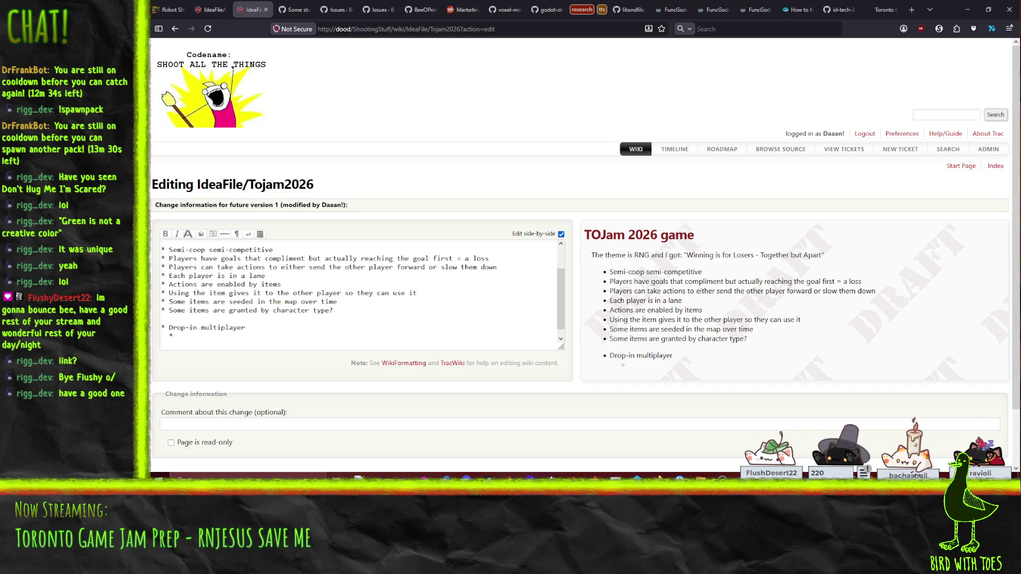
- Return to the empty sub-bullet under Drop-in multiplayer, then switch to another window
left_click(177, 335)
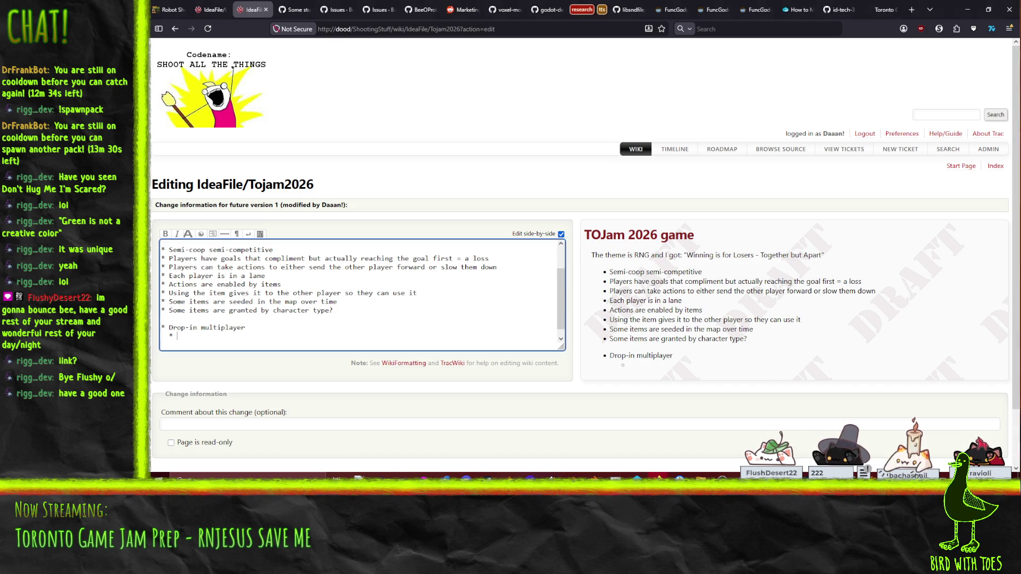
key("alt+Tab")
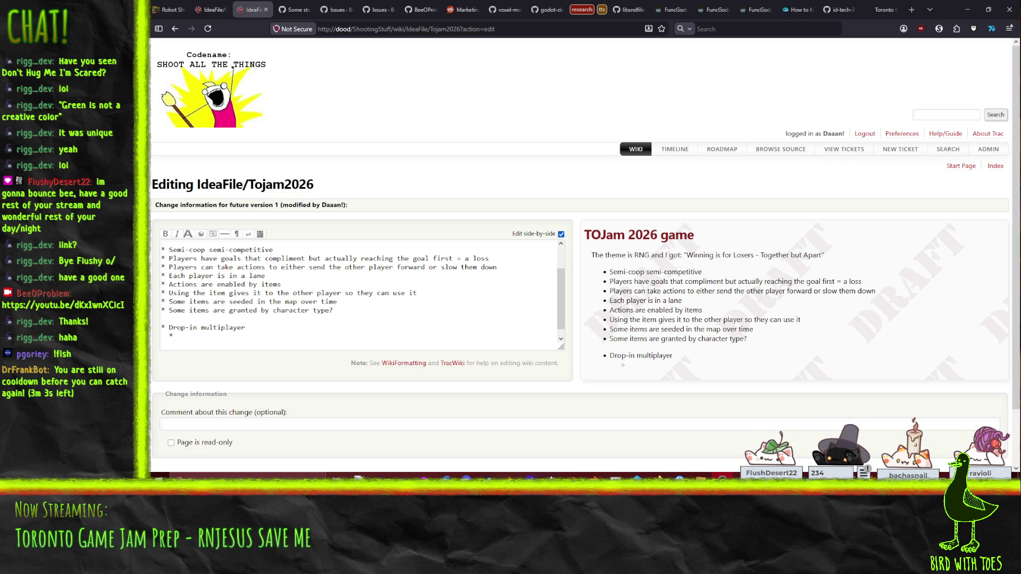
- Add sub-bullets 'new player starts as spectator' and 'if round is in progress'
left_click(214, 343)
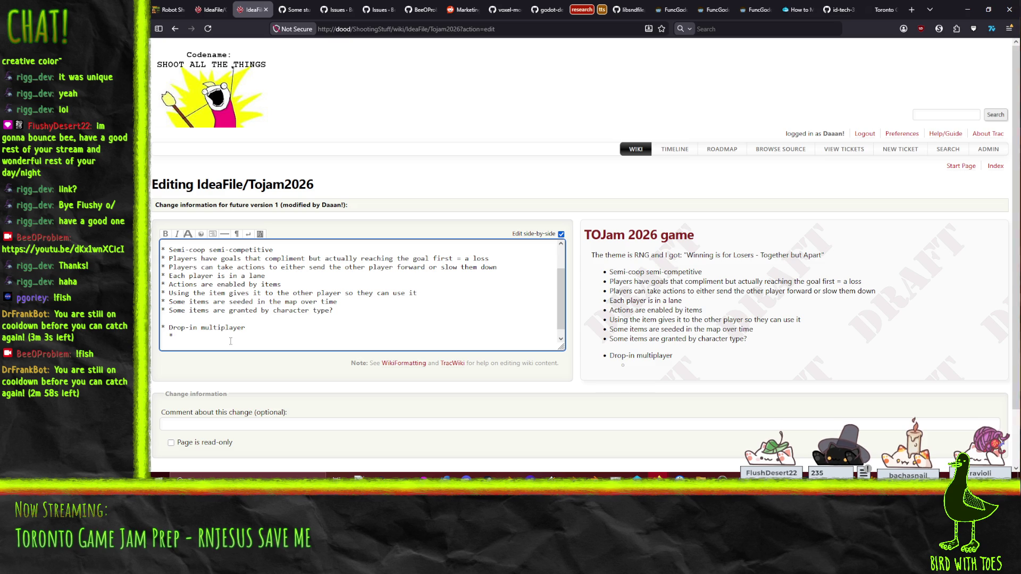
type("new player starts as")
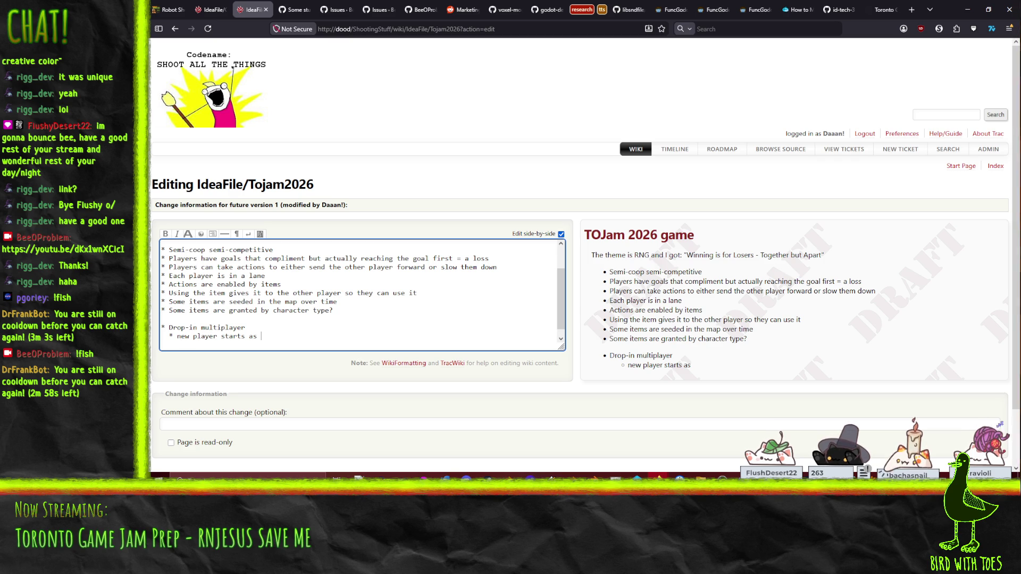
type("spectator")
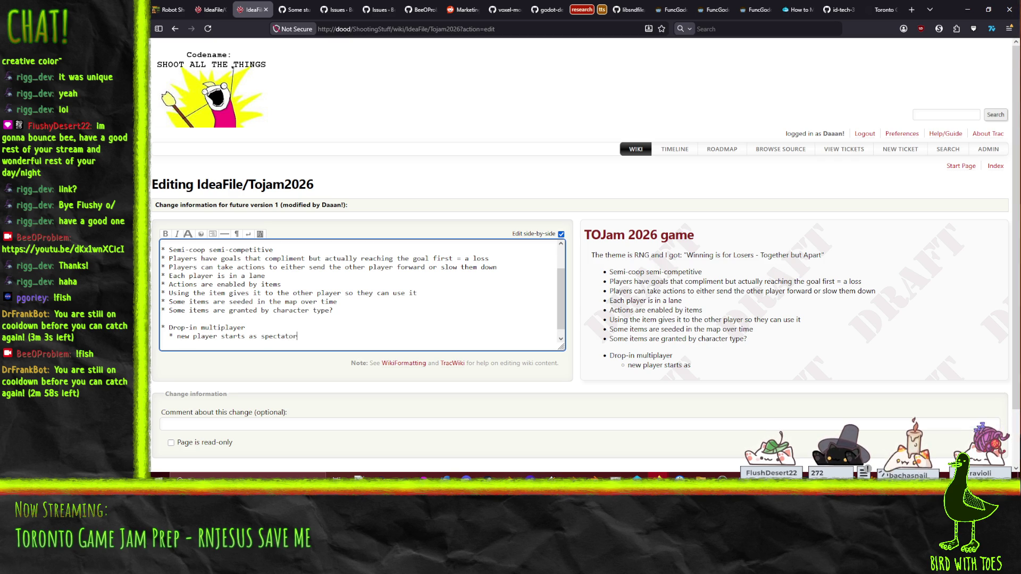
key("Return")
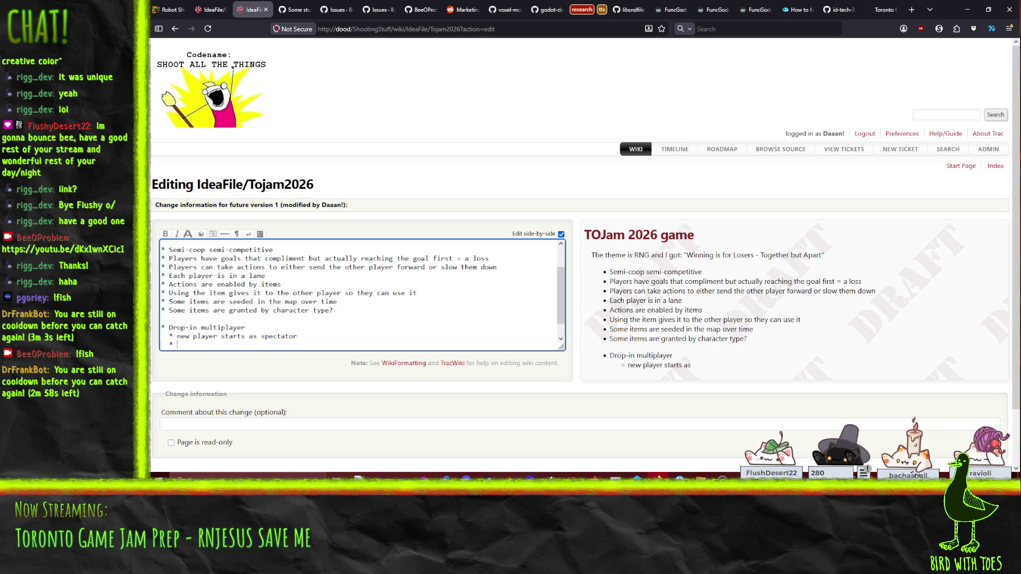
type("if slot ")
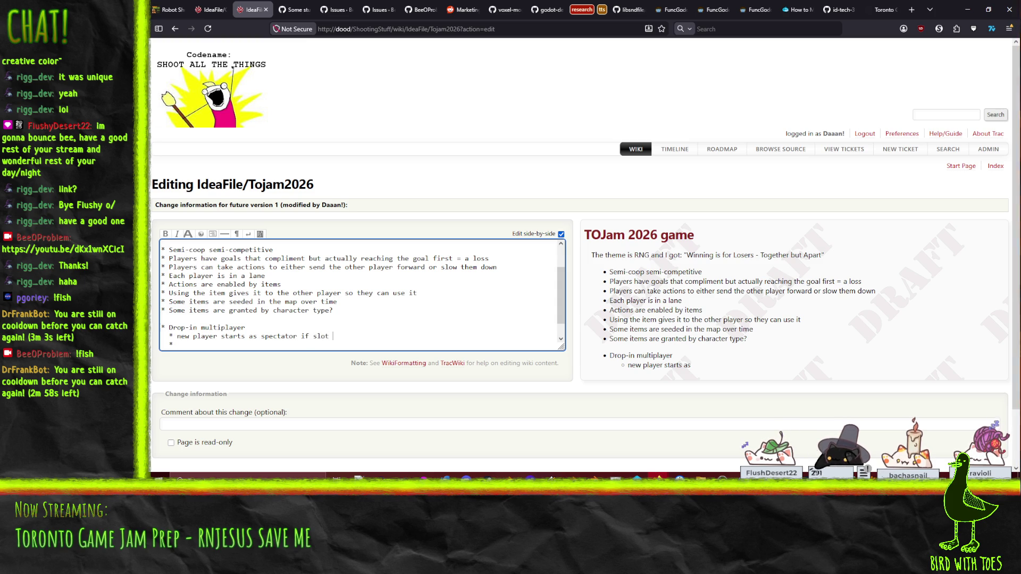
type("is not")
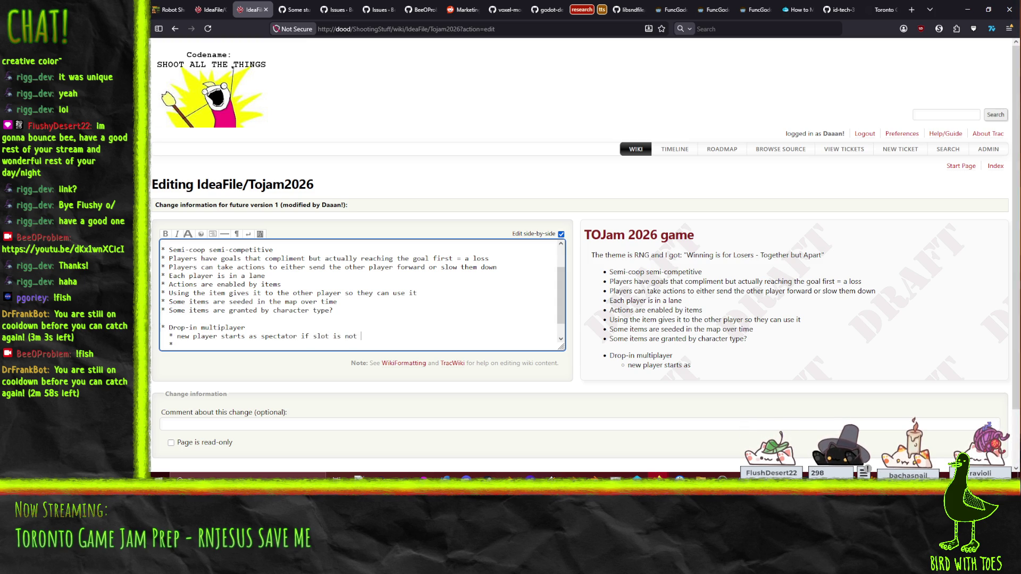
key("BackSpace")
key("BackSpace")
key("BackSpace")
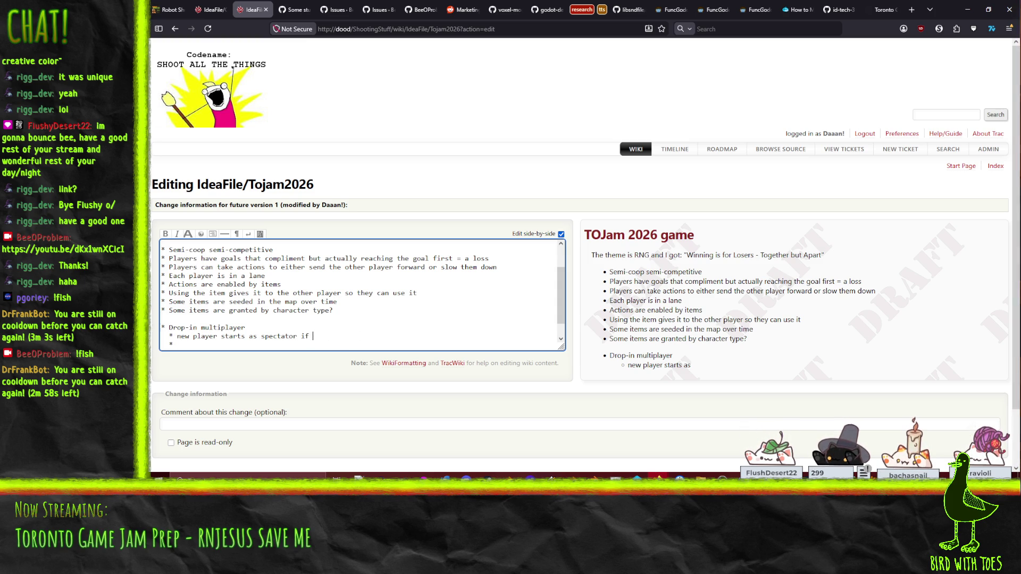
type("round is in progress")
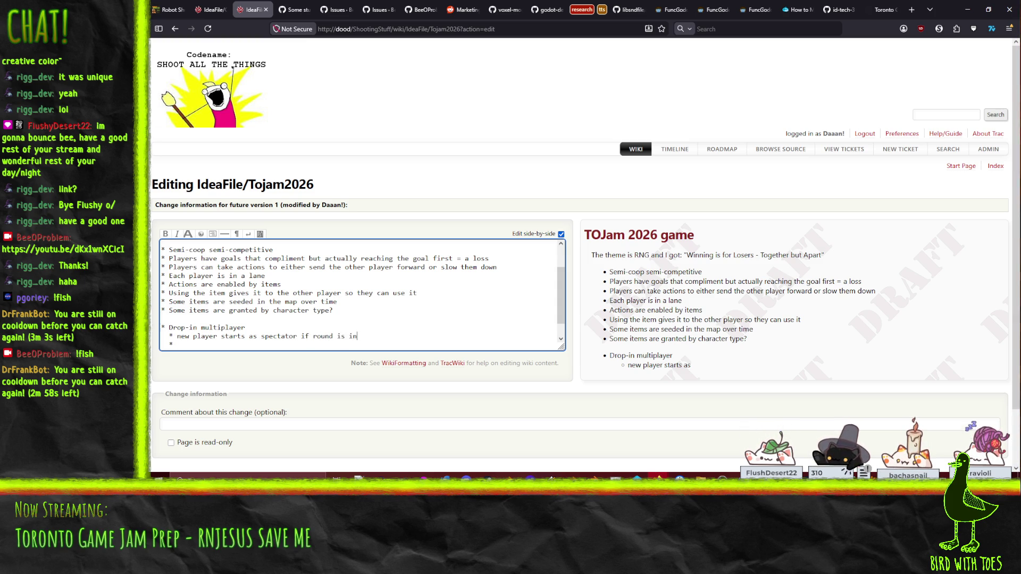
- Add the sub-bullet 'after ??? player can join lane that is free/has bot'
key("Down")
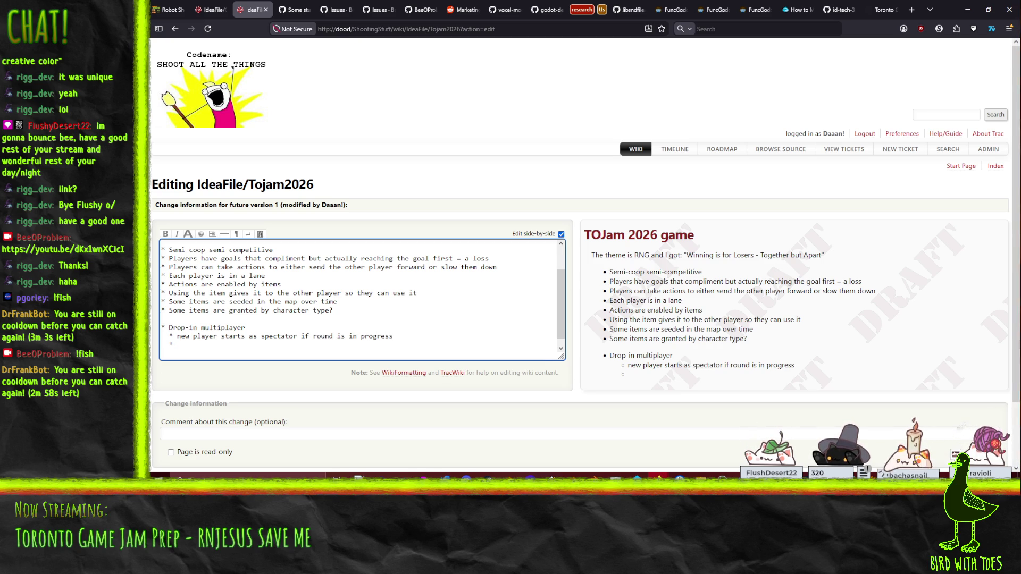
type("when ro")
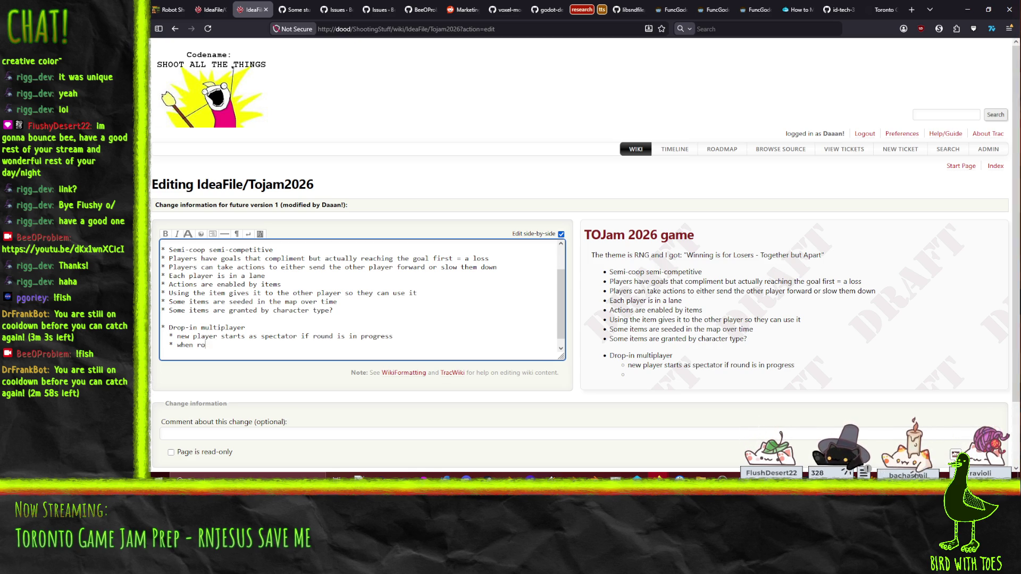
type("und ends player join")
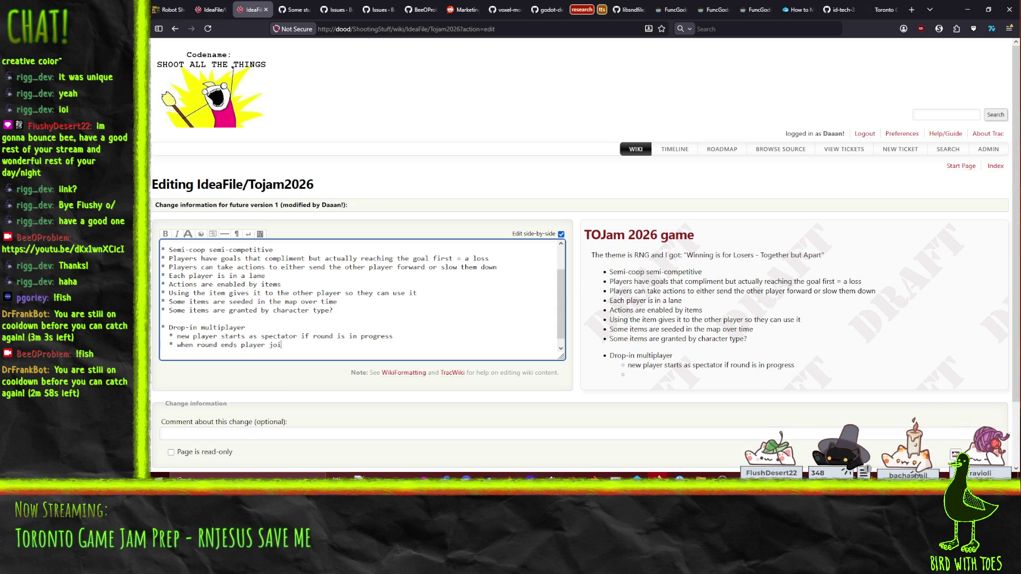
key("shift+Home")
key("shift+Right")
key("shift+Right")
key("shift+Right")
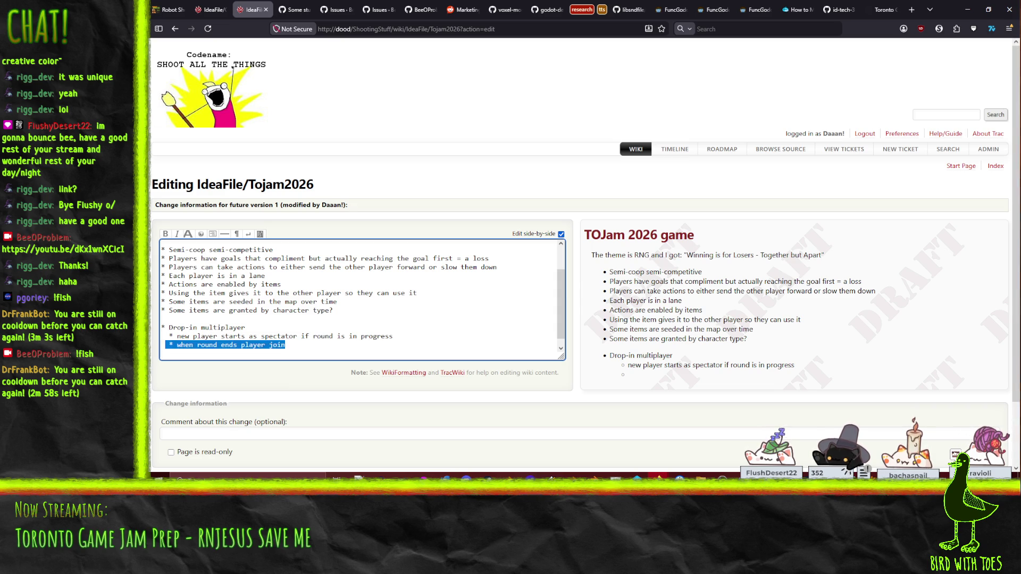
type("after?")
key("BackSpace")
type("???")
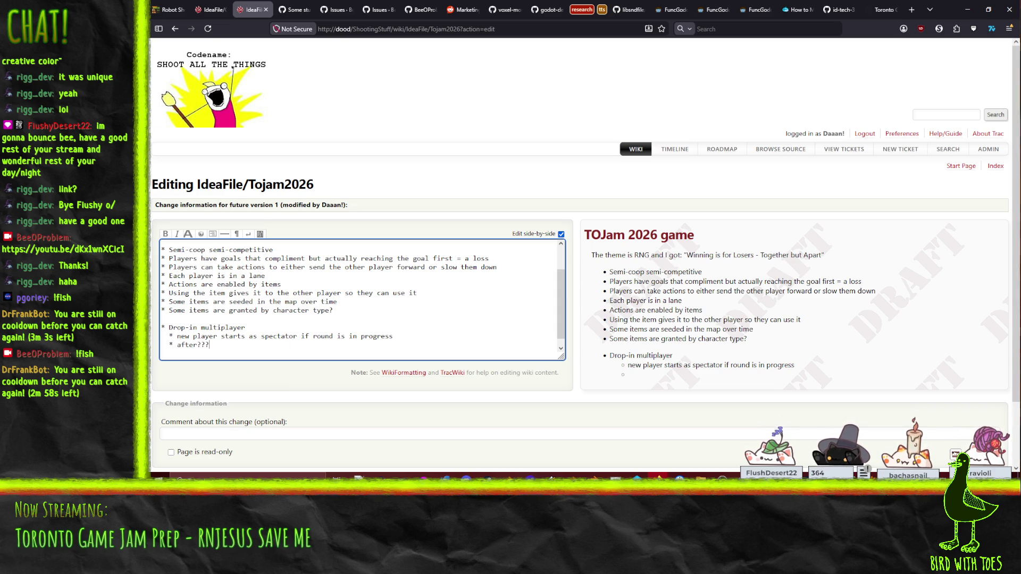
type(" player can")
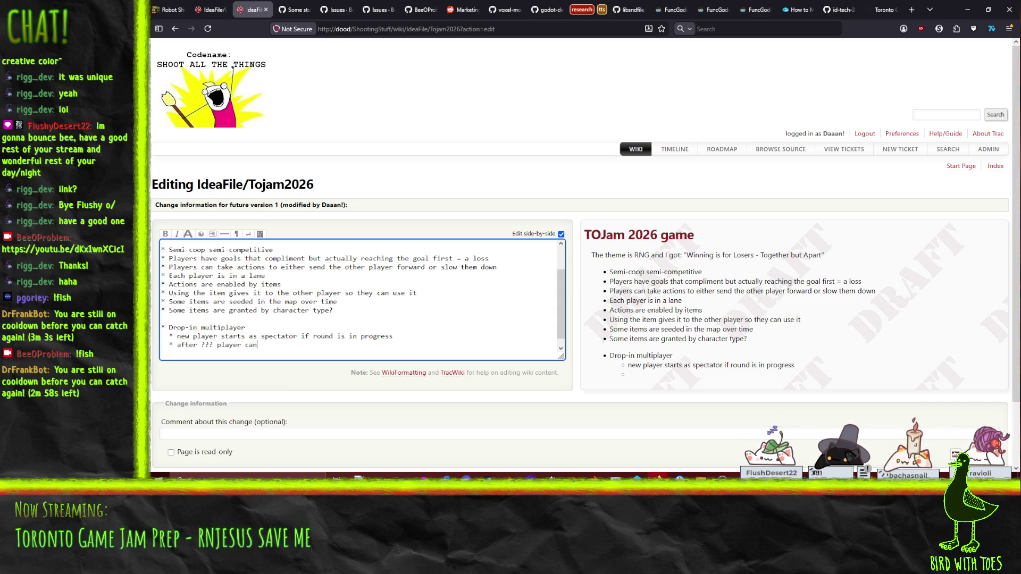
type(" join lane ")
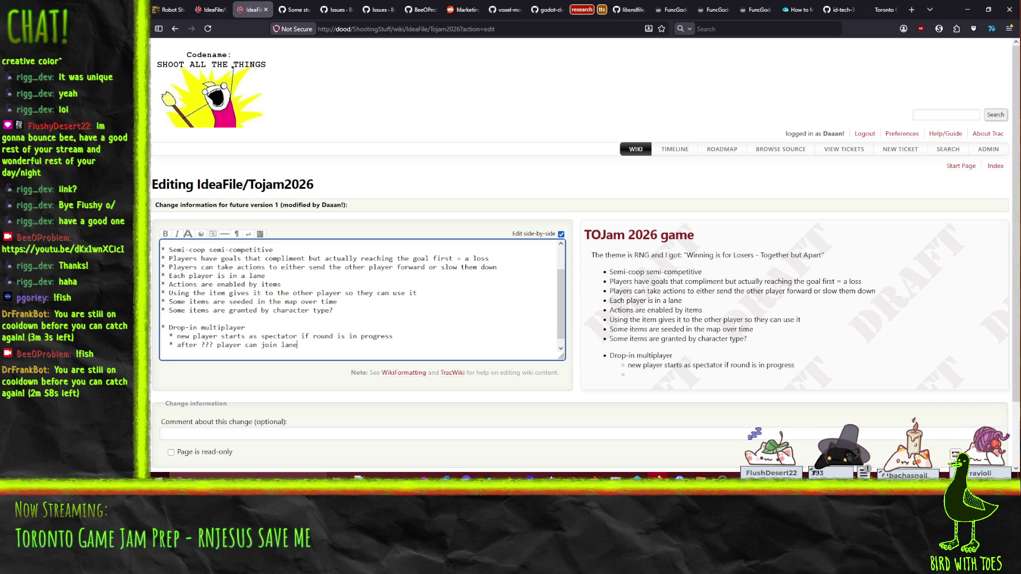
type("that is fr")
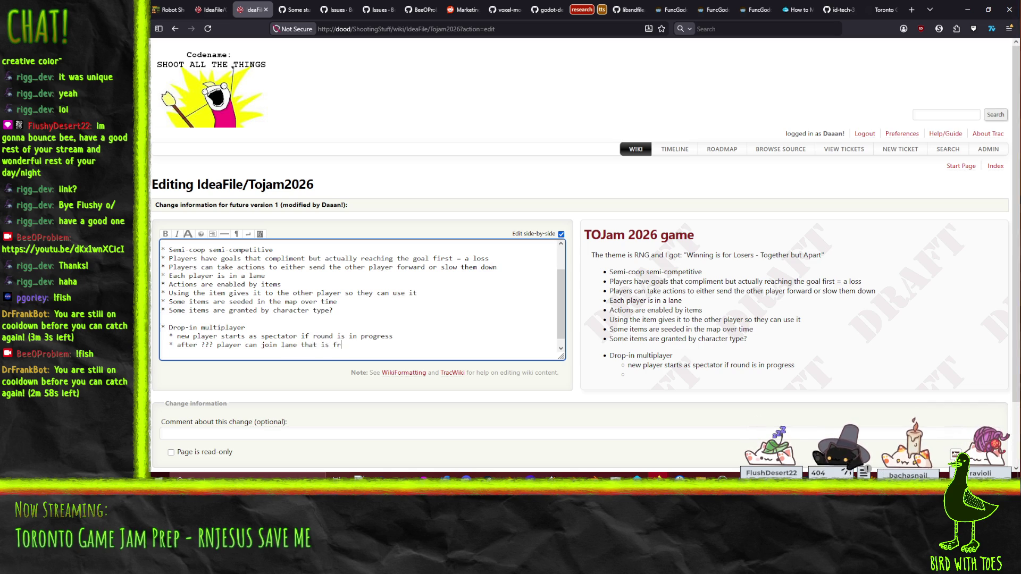
type("ee/has bot")
key("Return")
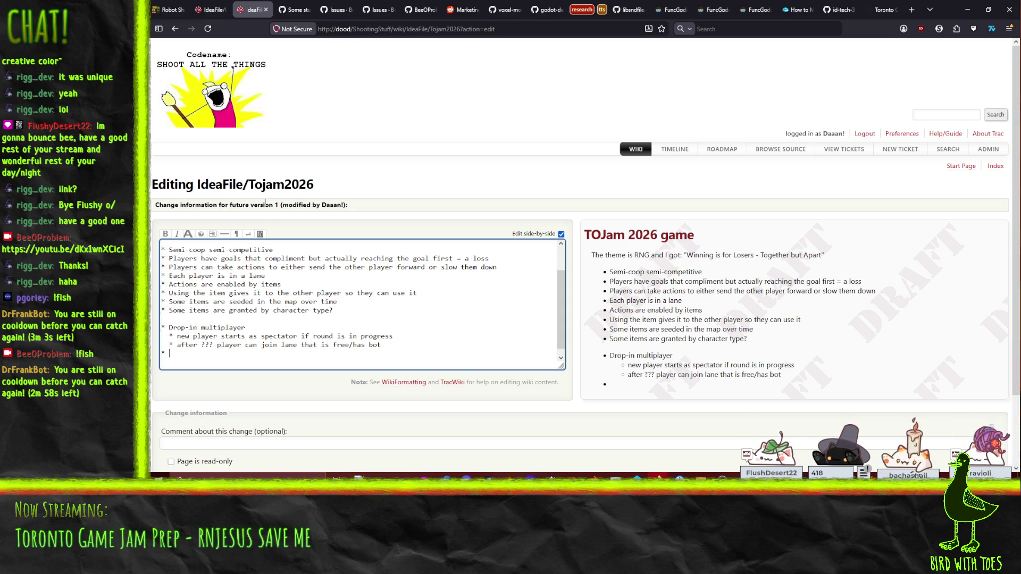
- Insert '(one?)' before 'are granted' in the Some items bullet
left_click_drag(170, 313, 209, 314)
left_click(209, 314)
left_click(185, 312)
type("(one?)")
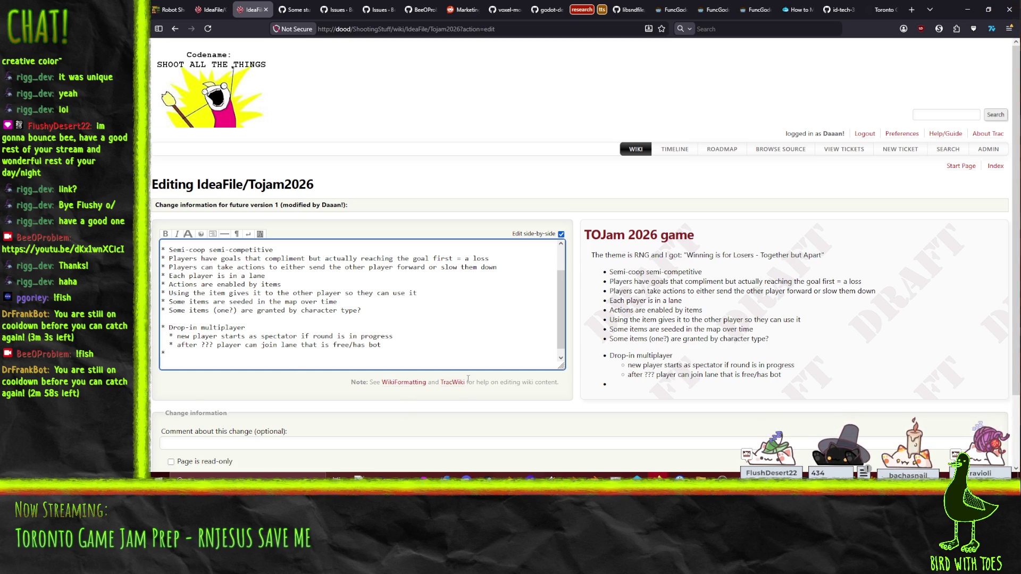
- Add a 'Player controls via mouse' bullet with sub-bullet 'hover deck to see what card does'
type("Player has")
key("BackSpace")
key("BackSpace")
type("controls via mouse")
key("Return")
type("* hover deck to see what card does")
key("Return")
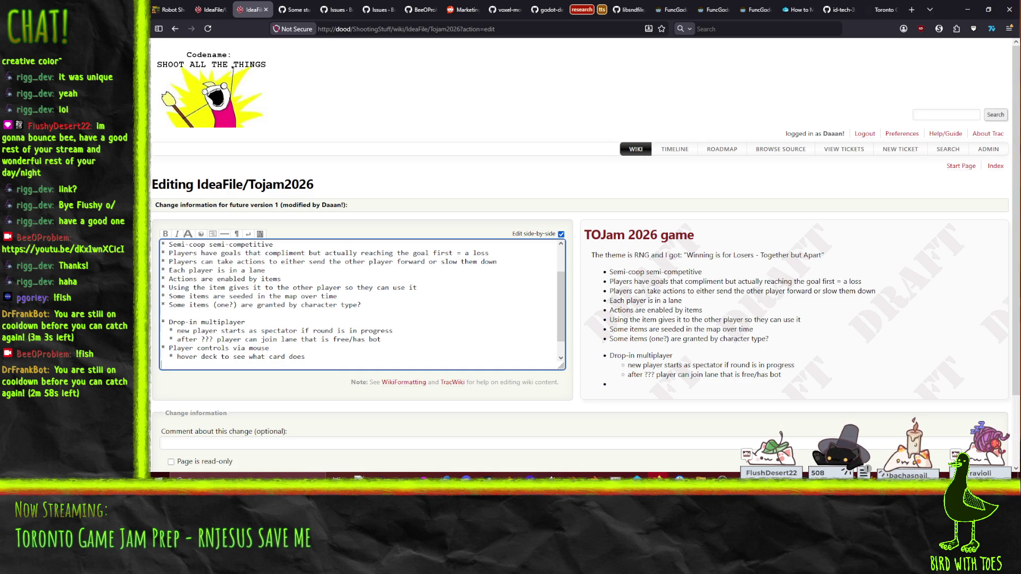
- Add mouse sub-bullets 'click card to select' and 'click lane to activate card'
type("* click c")
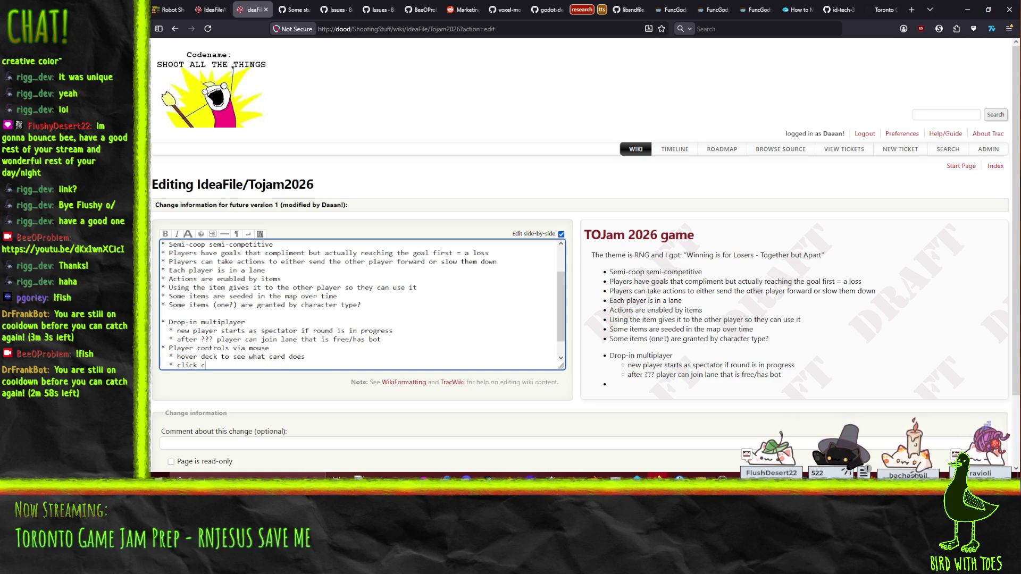
type("art to")
key("BackSpace")
key("BackSpace")
key("BackSpace")
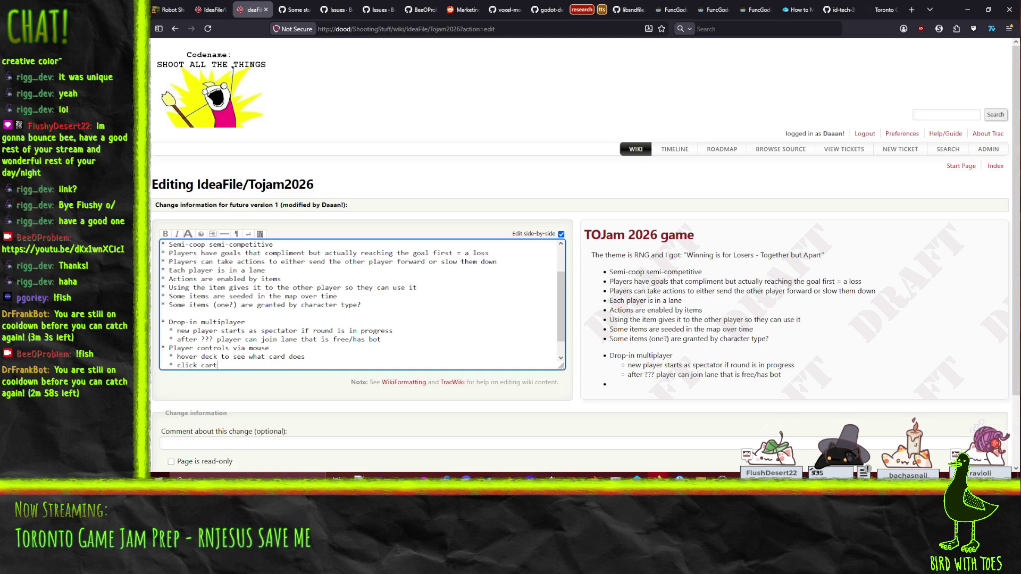
type("d to activa")
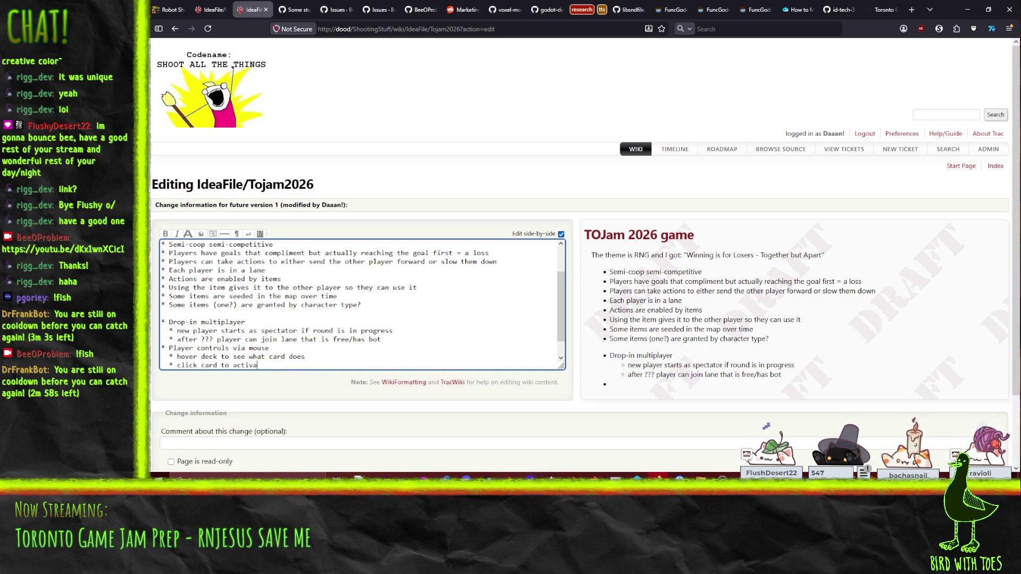
type("te")
key("Return")
type("* click lane to")
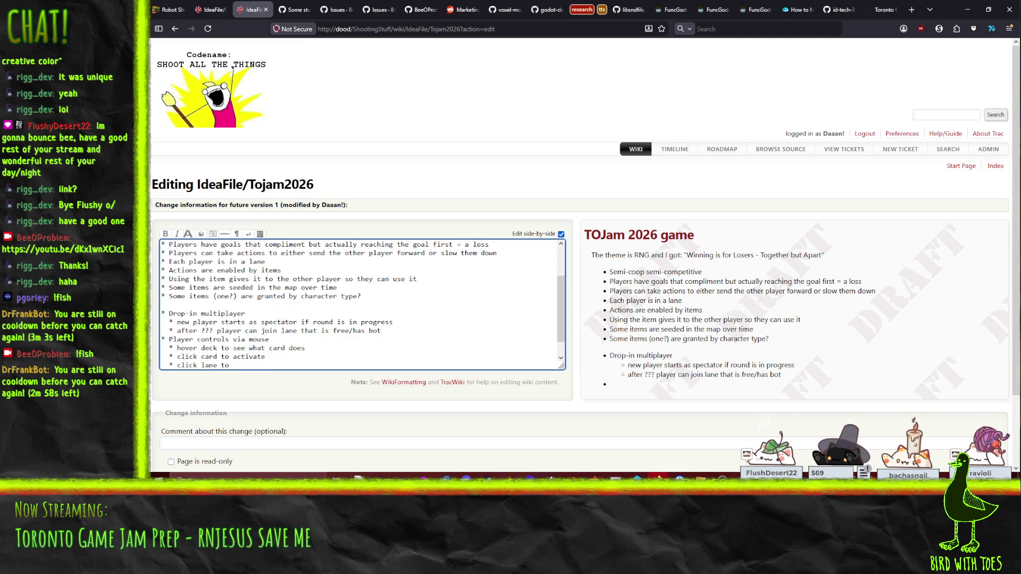
left_click_drag(221, 357, 267, 357)
left_click(266, 357)
key("BackSpace")
key("BackSpace")
key("BackSpace")
key("BackSpace")
type("select")
type("activate")
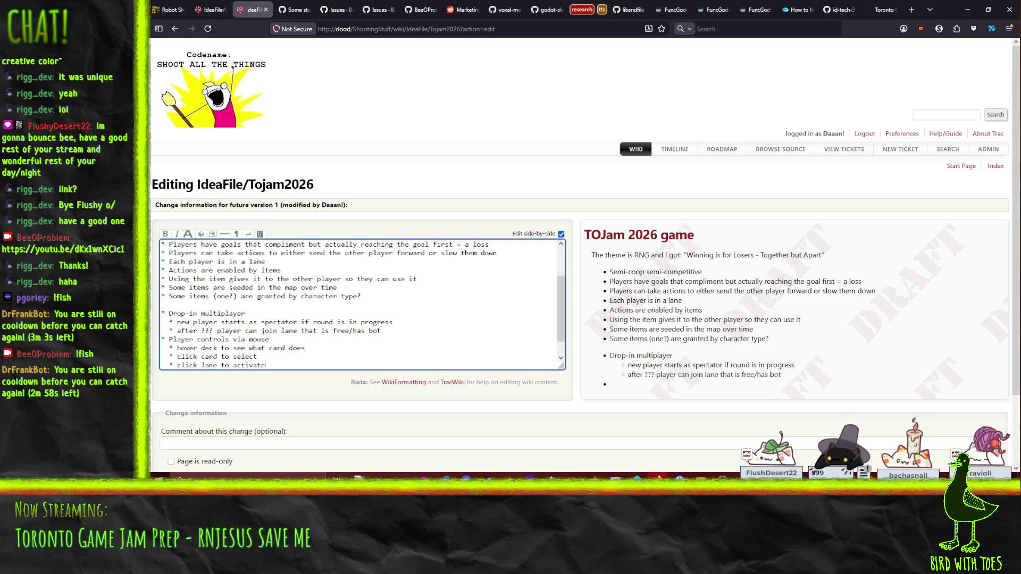
type("ard")
key("Return")
- Add the sub-bullet 'after activation card will drop in affected lane'
type("* ")
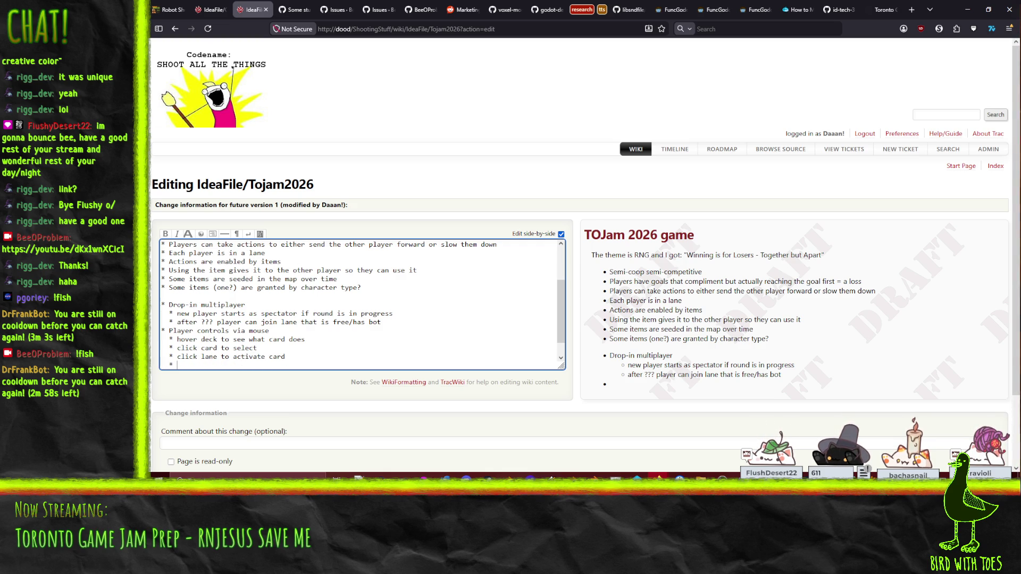
type("after activation card will drop in affected lane (if")
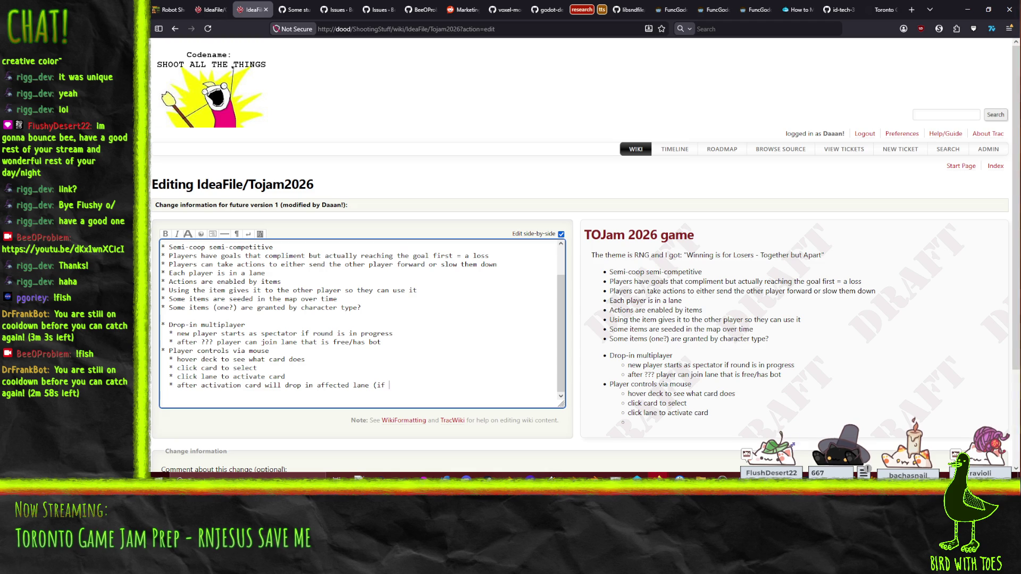
key("BackSpace")
key("BackSpace")
key("BackSpace")
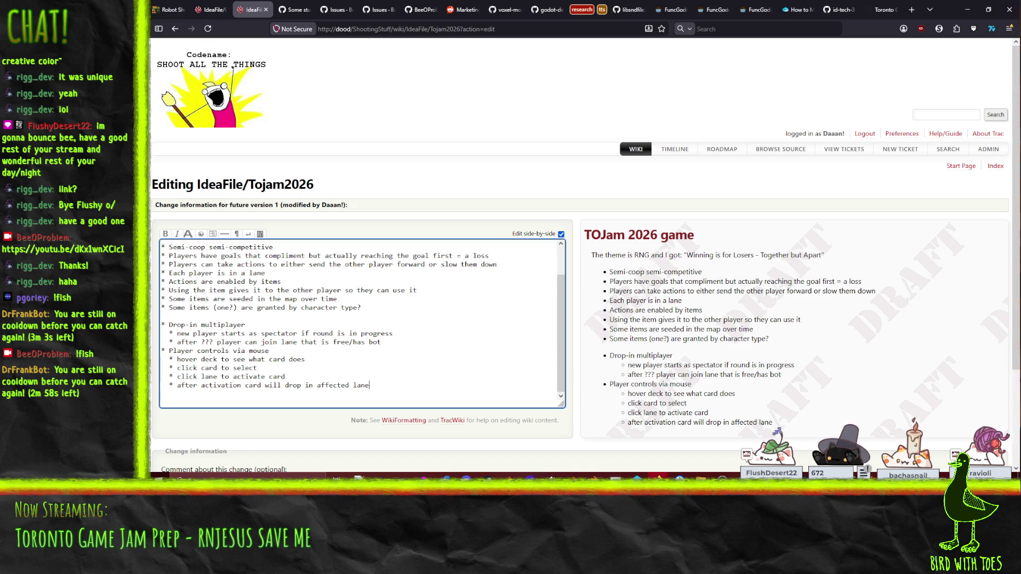
key("alt+Tab")
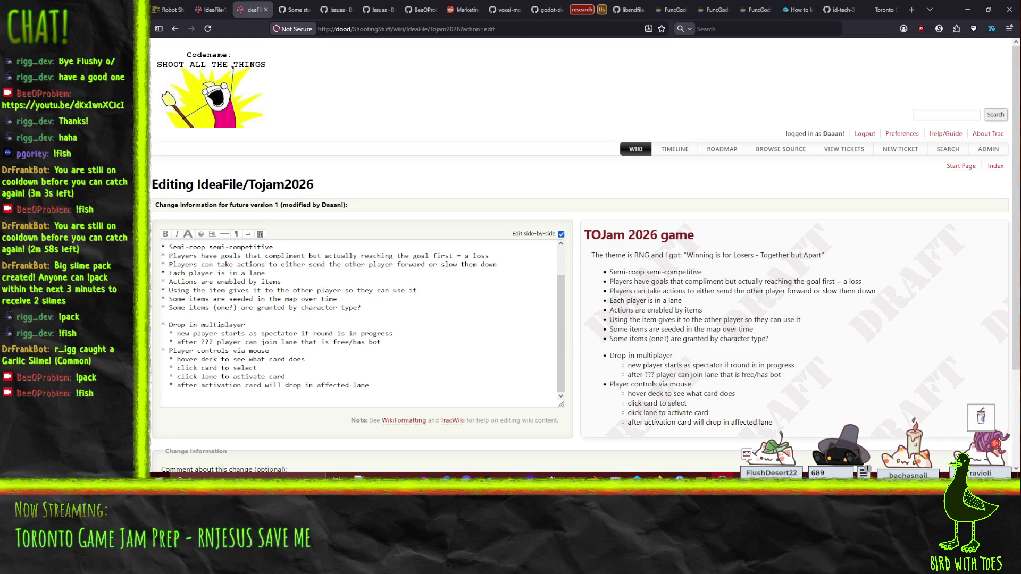
- Add the top-level bullet 'round ends when all but one player reaches end of map'
left_click(393, 387)
key("Return")
type("* round ends when all but one player")
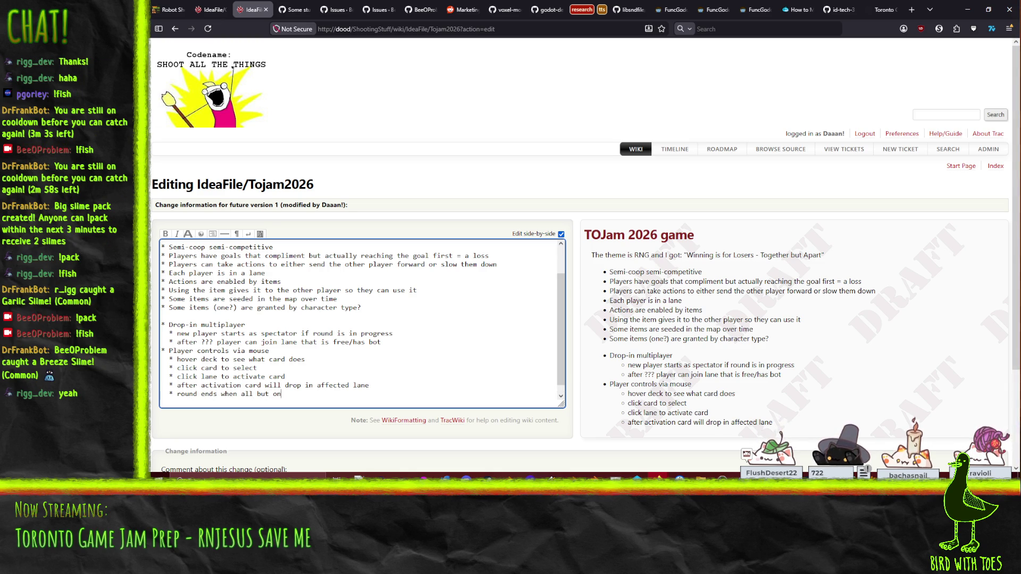
key("Home")
key("Delete")
key("Delete")
type("reach")
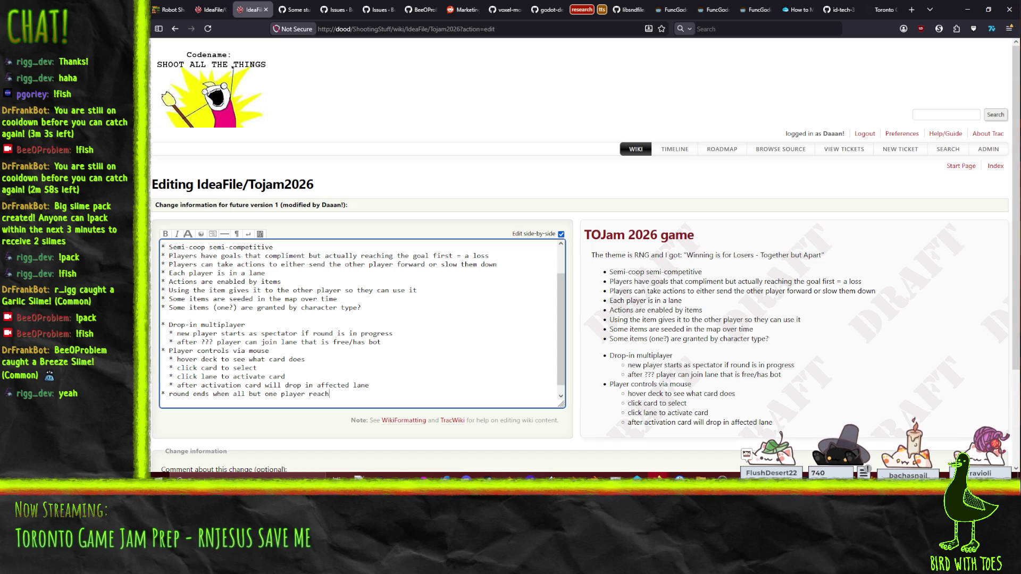
type("es end of map")
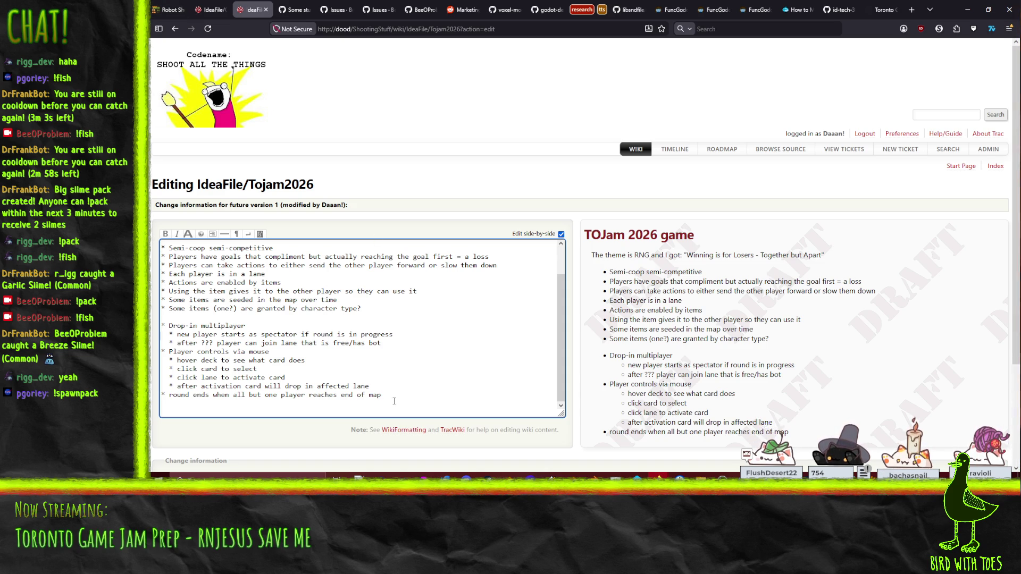
left_click(168, 395)
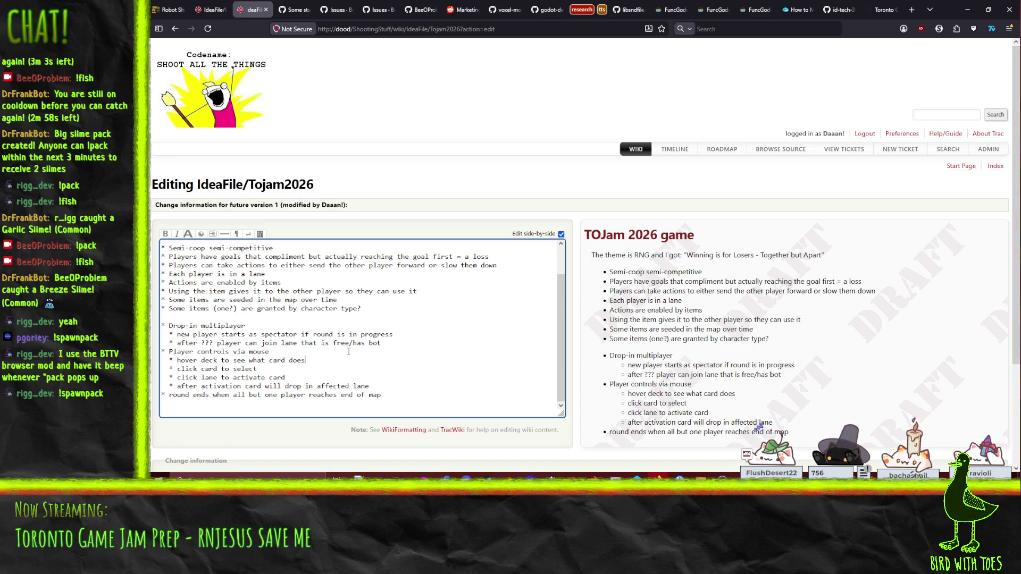
- Submit changes to save IdeaFile/Tojam2026 as version 1
scroll(341, 351, "up", 2)
scroll(388, 340, "down", 2)
scroll(409, 333, "down", 3)
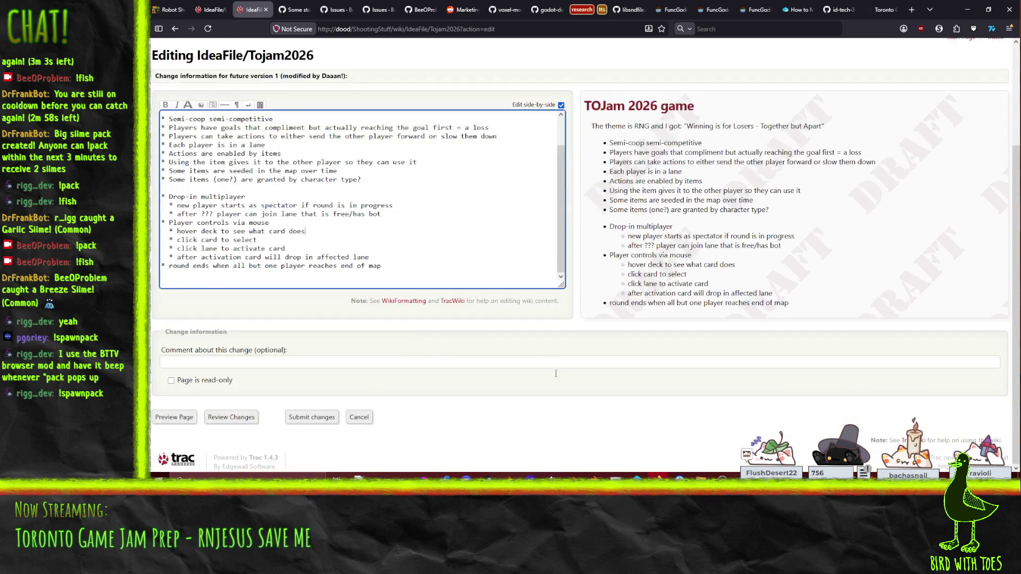
left_click(320, 416)
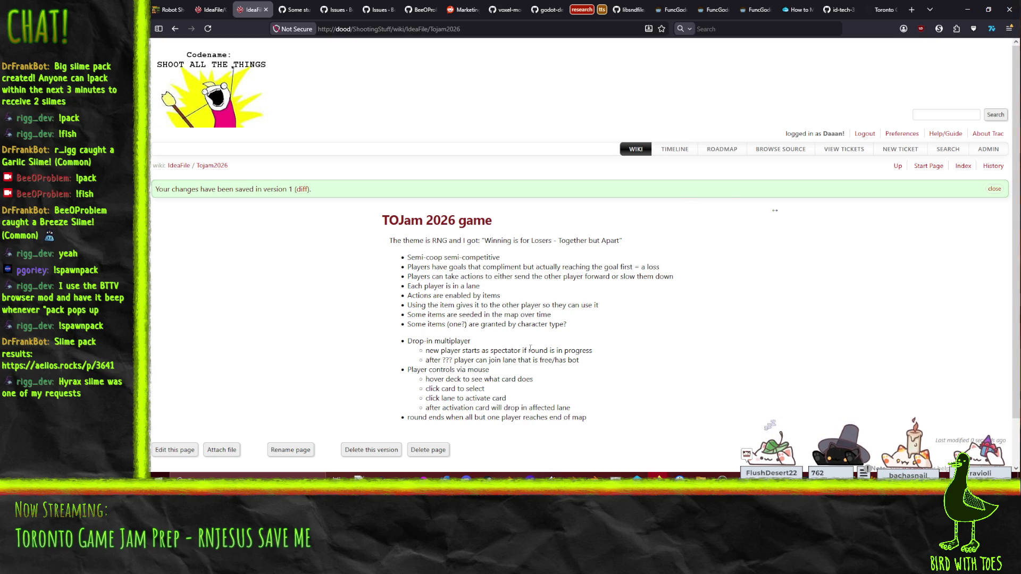
scroll(567, 344, "down", 1)
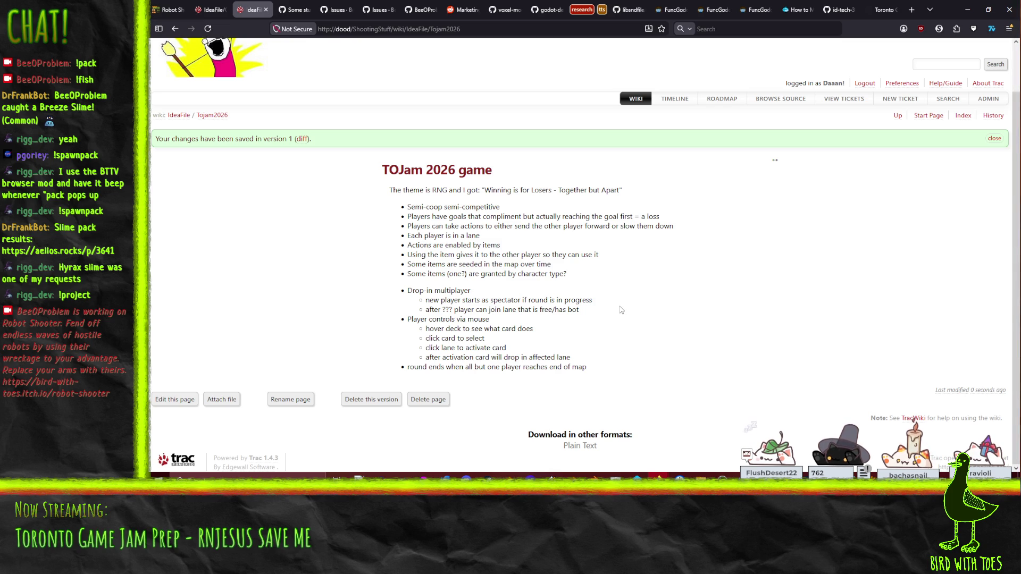
left_click(882, 10)
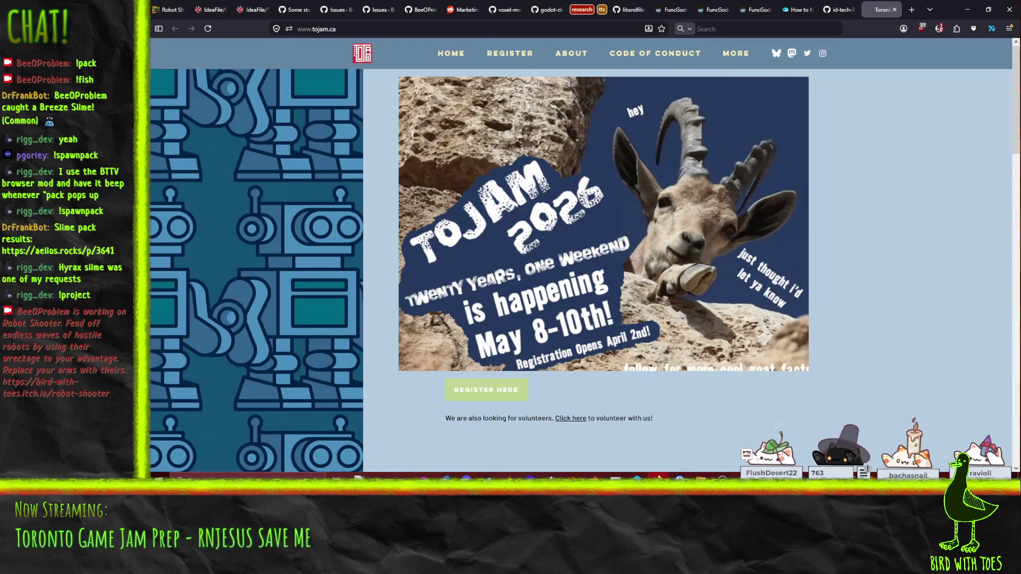
- Go to the tojam.ca About page and look over the past themes list
left_click(578, 62)
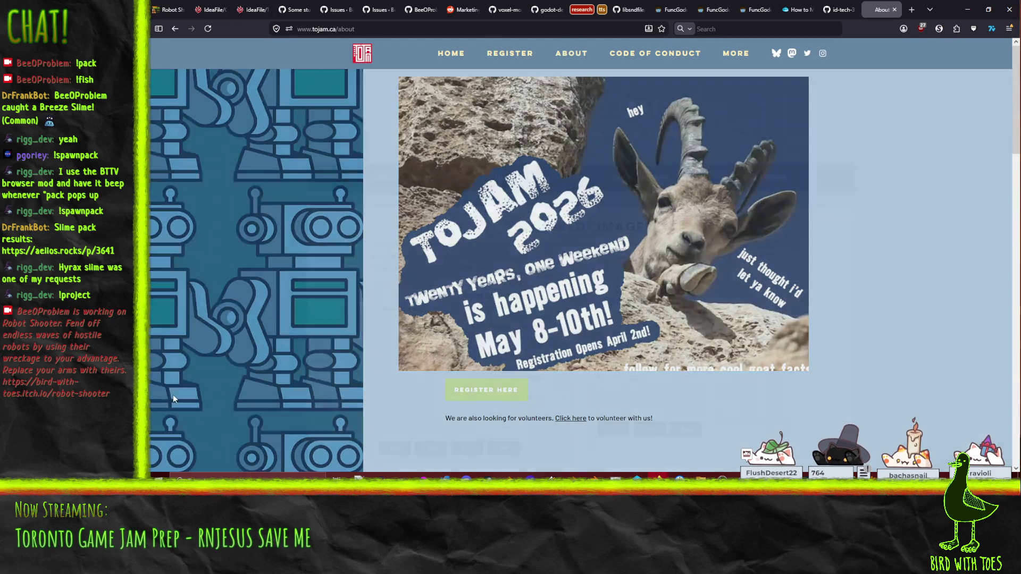
scroll(216, 273, "down", 3)
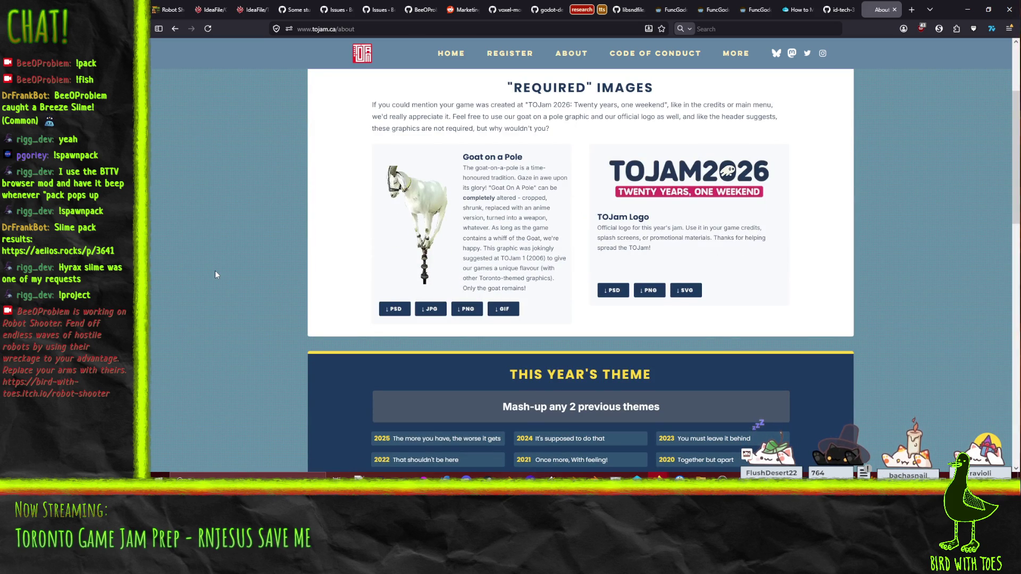
scroll(229, 263, "down", 5)
scroll(229, 260, "up", 2)
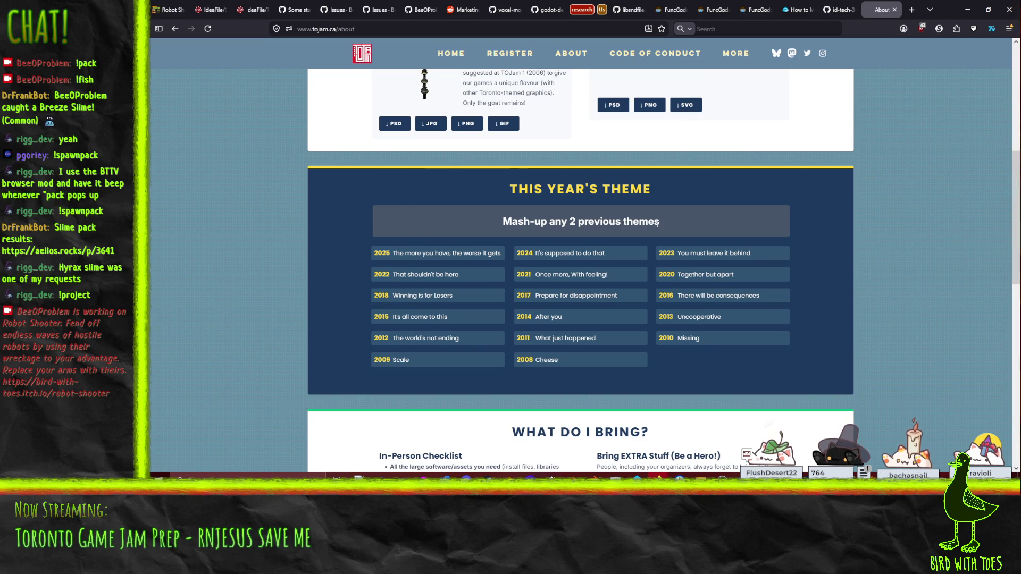
scroll(315, 308, "down", 2)
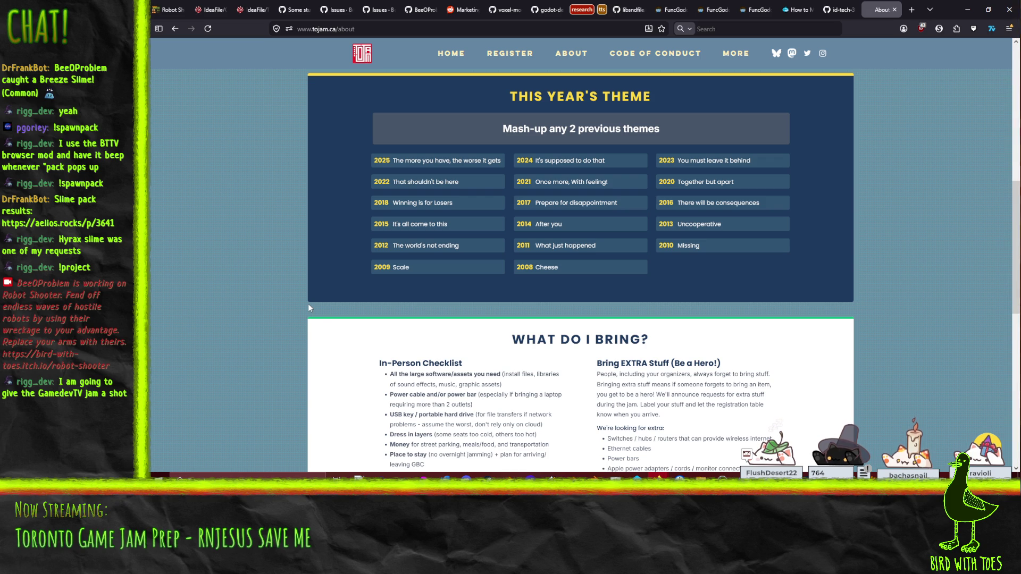
- Search 'gamedevtv jam' in a new tab and open the GameDev.tv Game Jam 2026 result
left_click(911, 10)
type("gamedevtv")
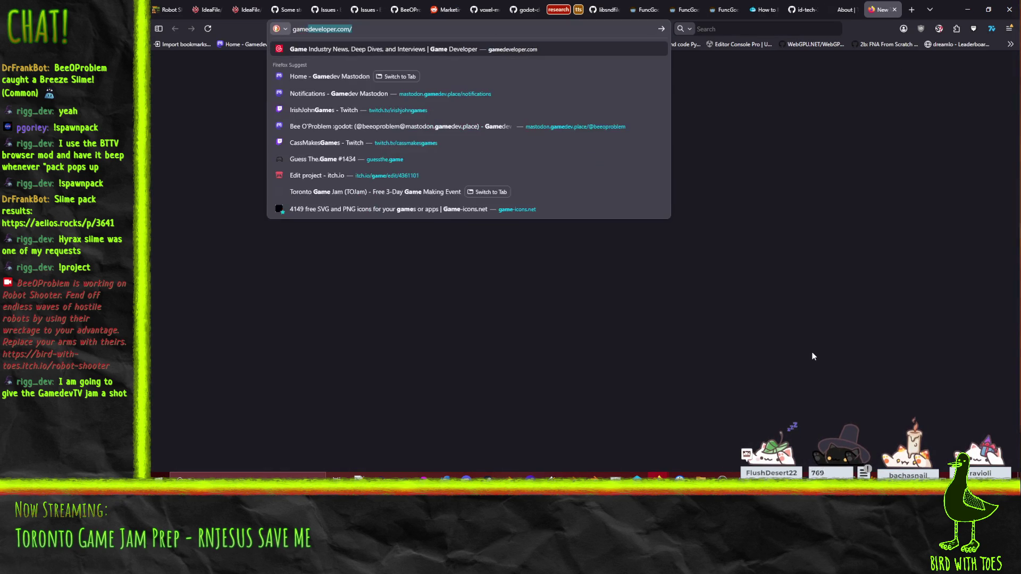
type(" jam")
key("Return")
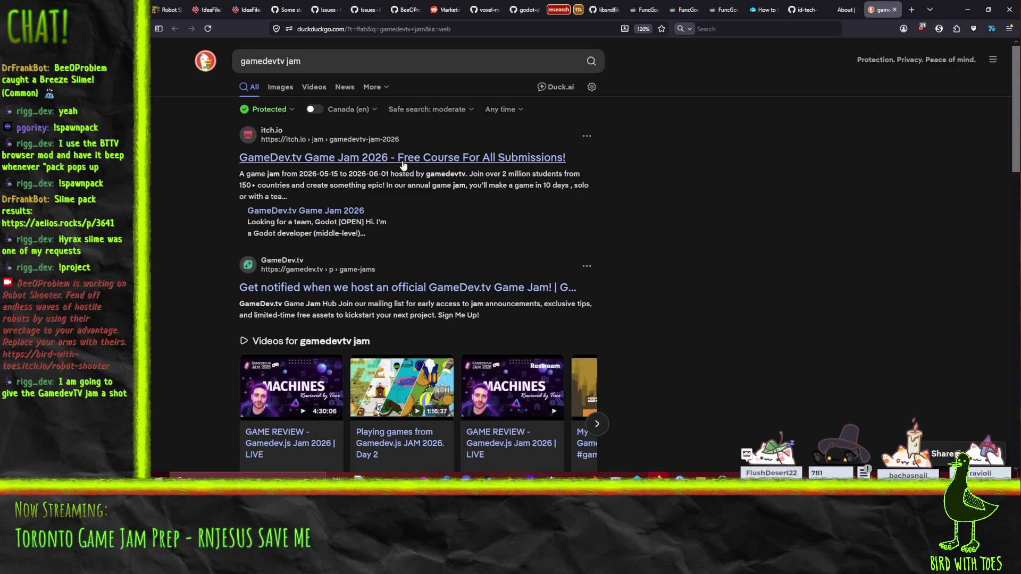
left_click(407, 158)
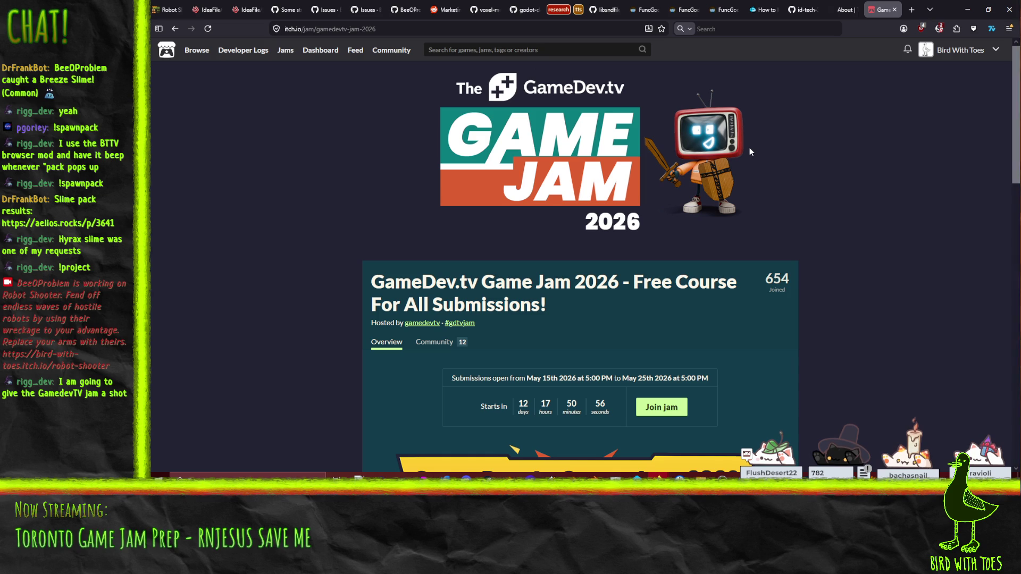
- Read the itch.io GameDev.tv Game Jam 2026 dates, rules and FAQ, then close that tab
scroll(814, 174, "down", 5)
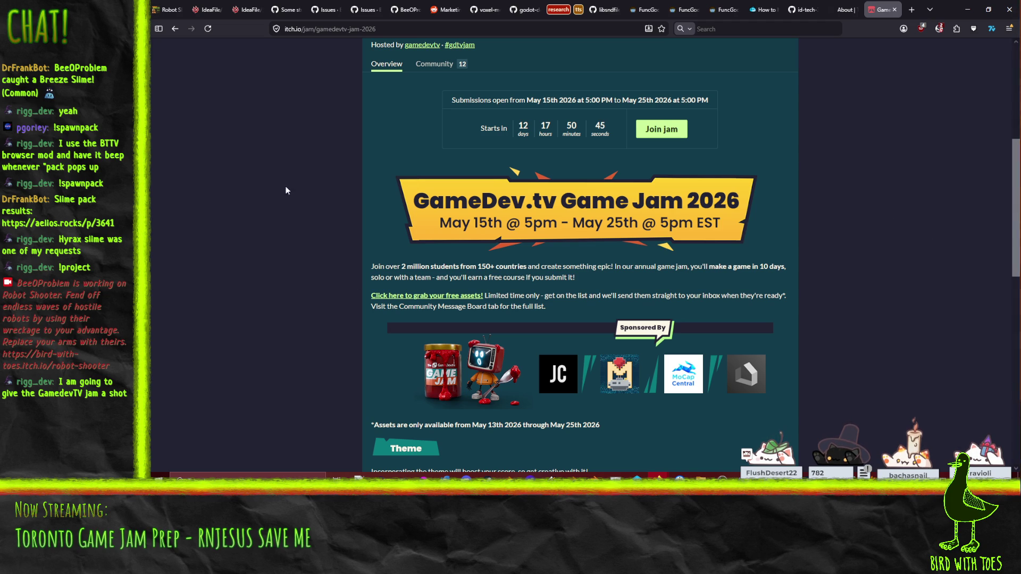
scroll(255, 186, "up", 1)
scroll(255, 186, "up", 2)
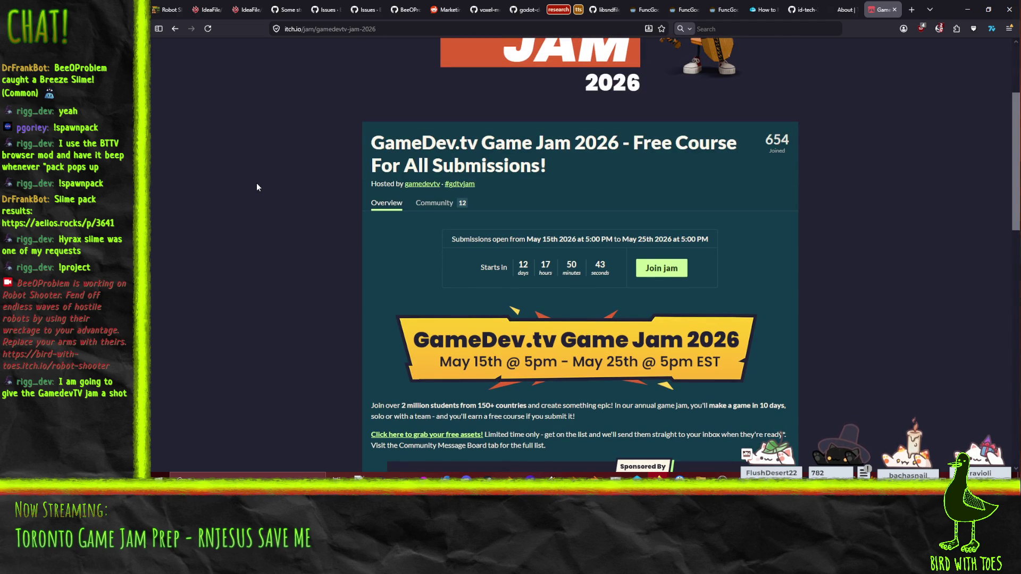
scroll(257, 190, "down", 4)
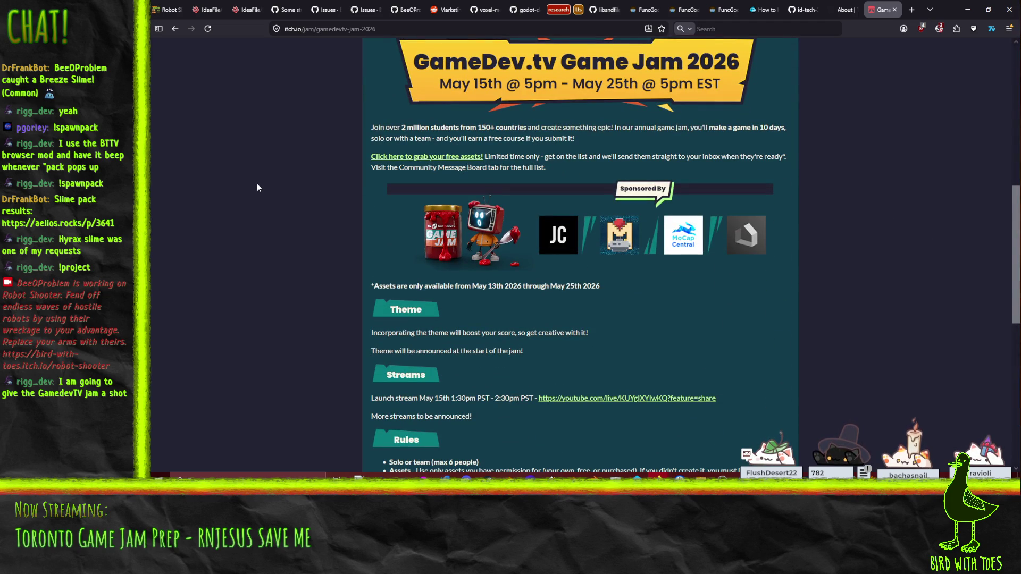
scroll(257, 187, "down", 3)
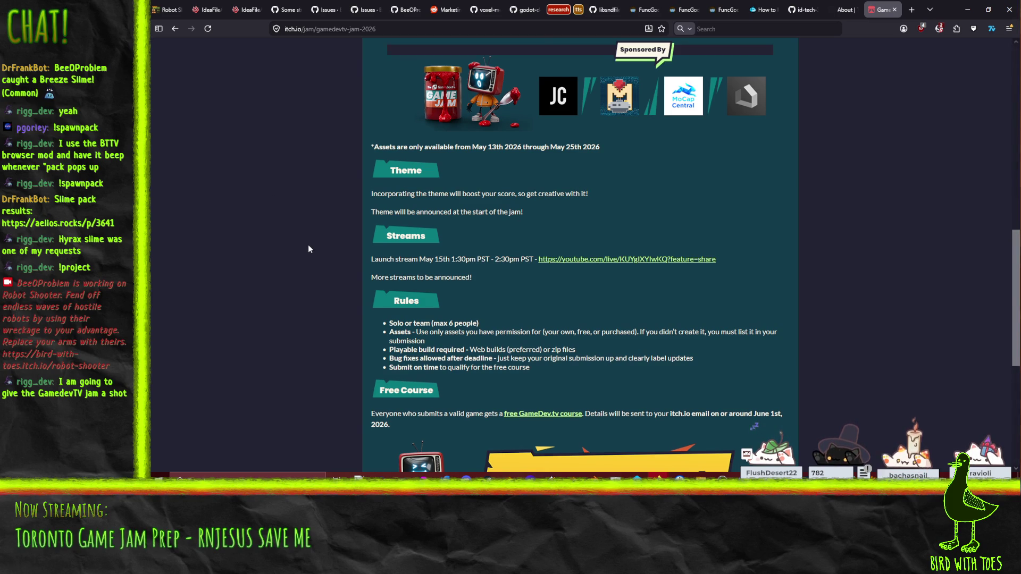
scroll(309, 249, "down", 1)
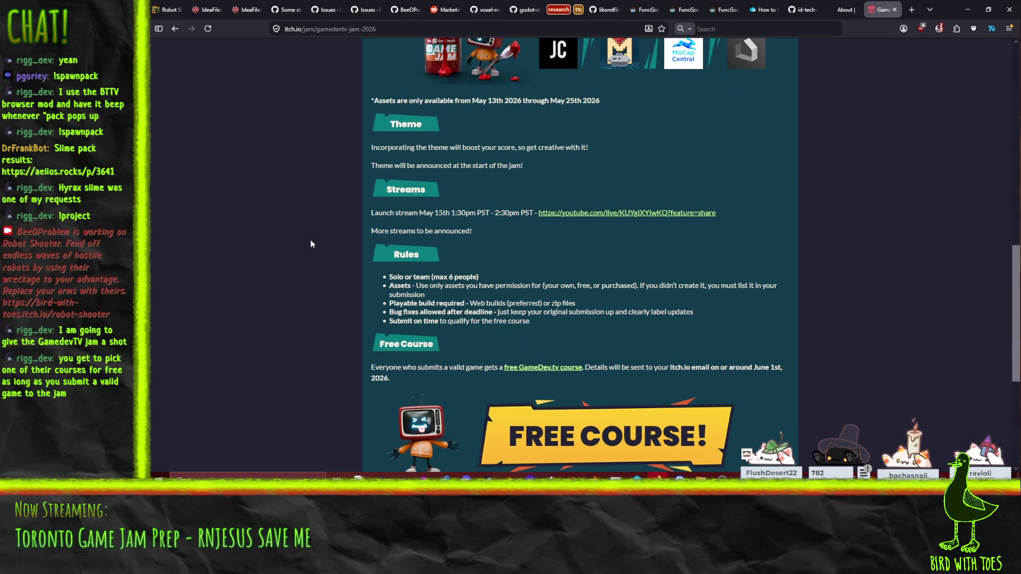
scroll(312, 245, "down", 5)
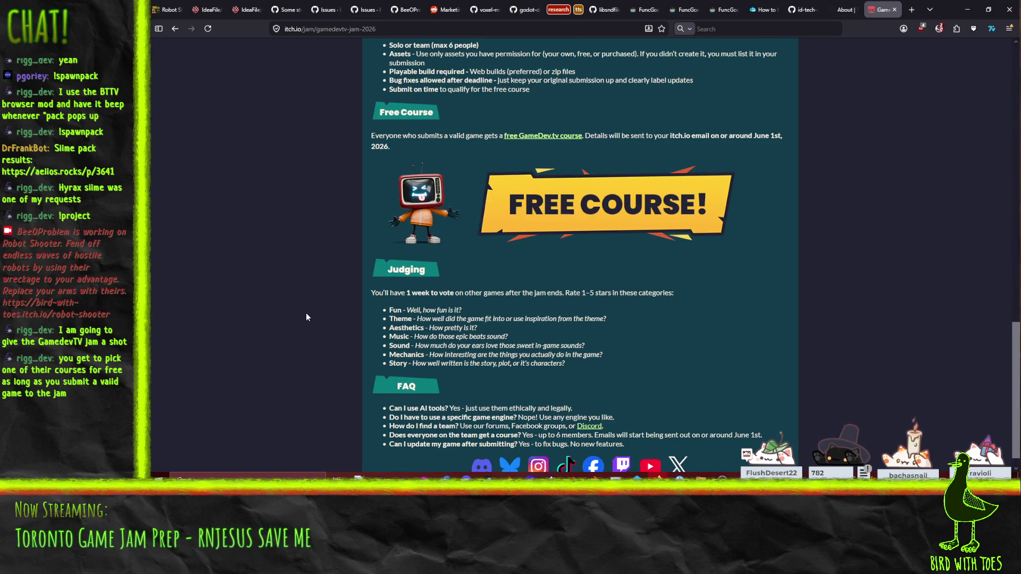
scroll(308, 313, "down", 1)
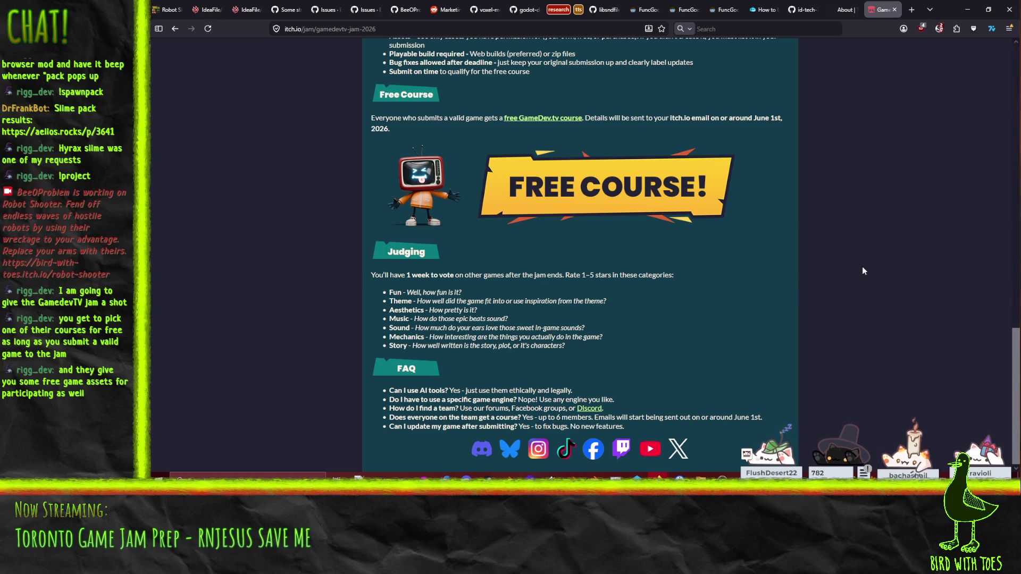
scroll(851, 303, "up", 2)
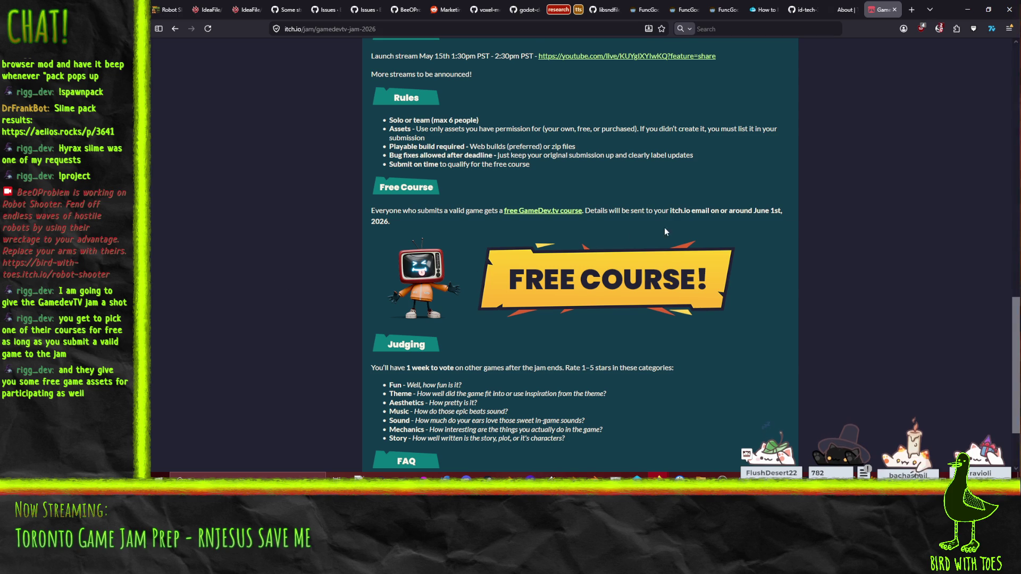
scroll(842, 234, "up", 10)
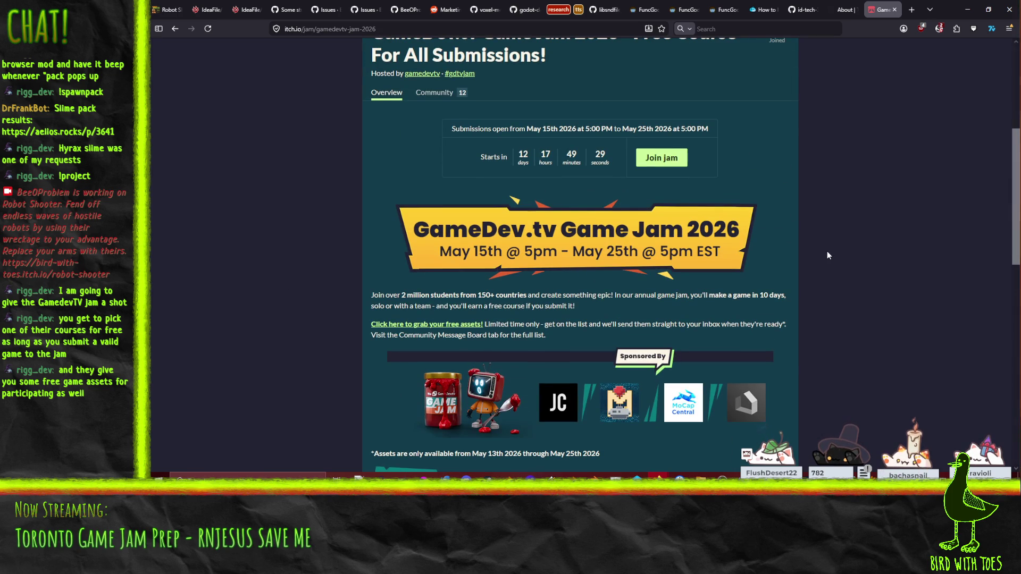
scroll(827, 255, "up", 5)
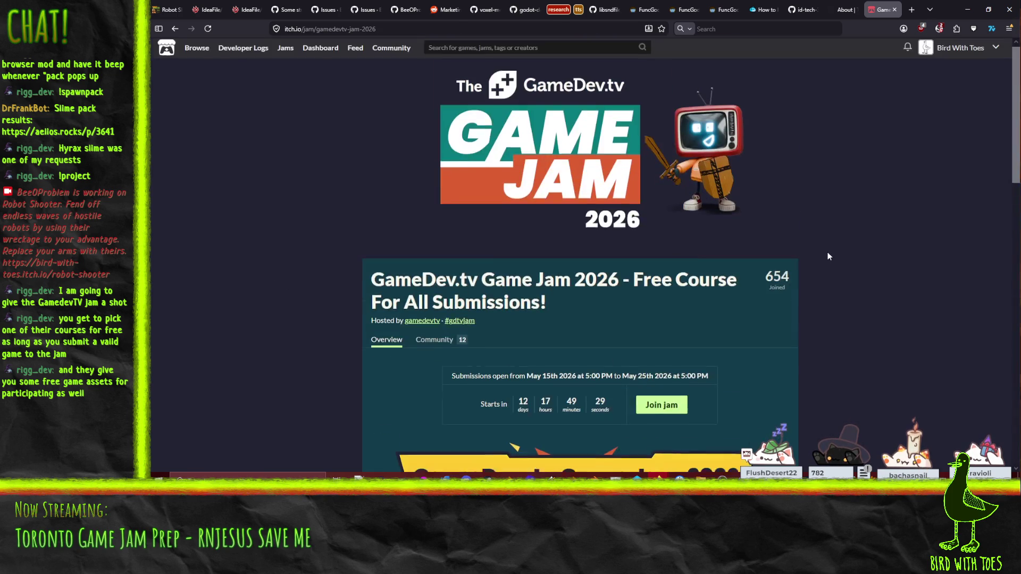
left_click(895, 10)
- Review the TOJam past themes and what-to-bring checklist, then return to the Trac wiki tab
scroll(288, 229, "down", 5)
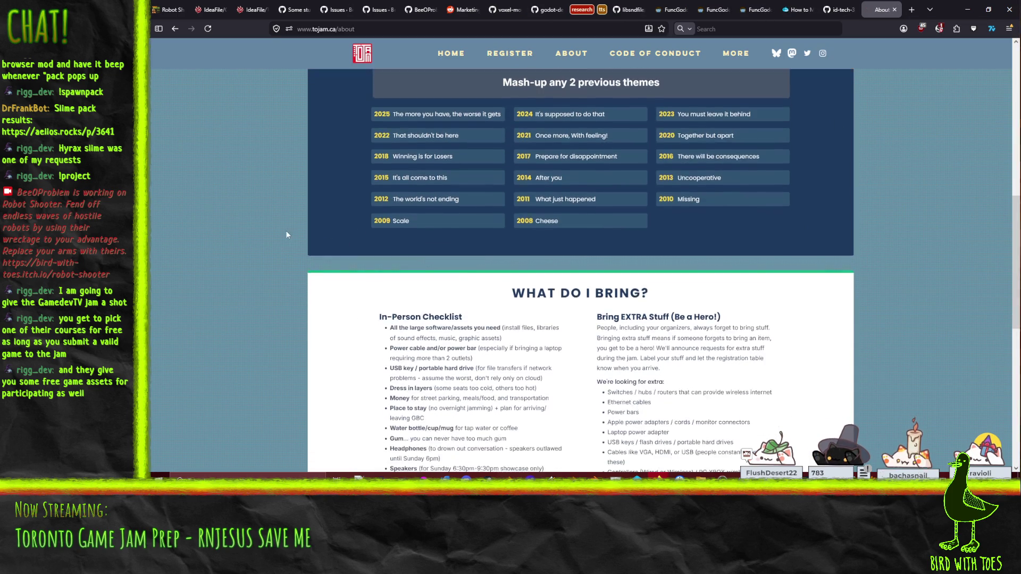
scroll(281, 273, "up", 3)
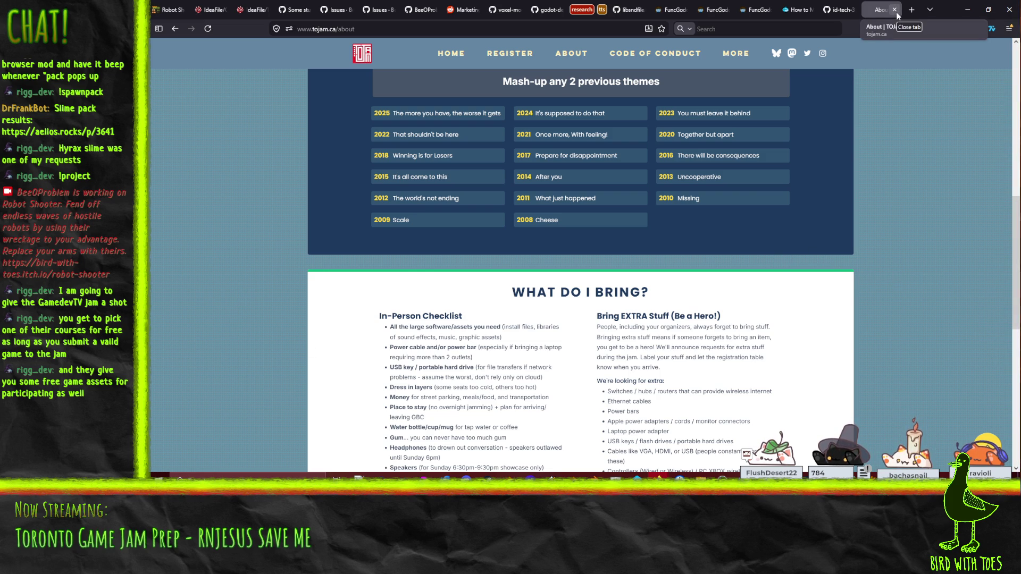
scroll(889, 219, "down", 2)
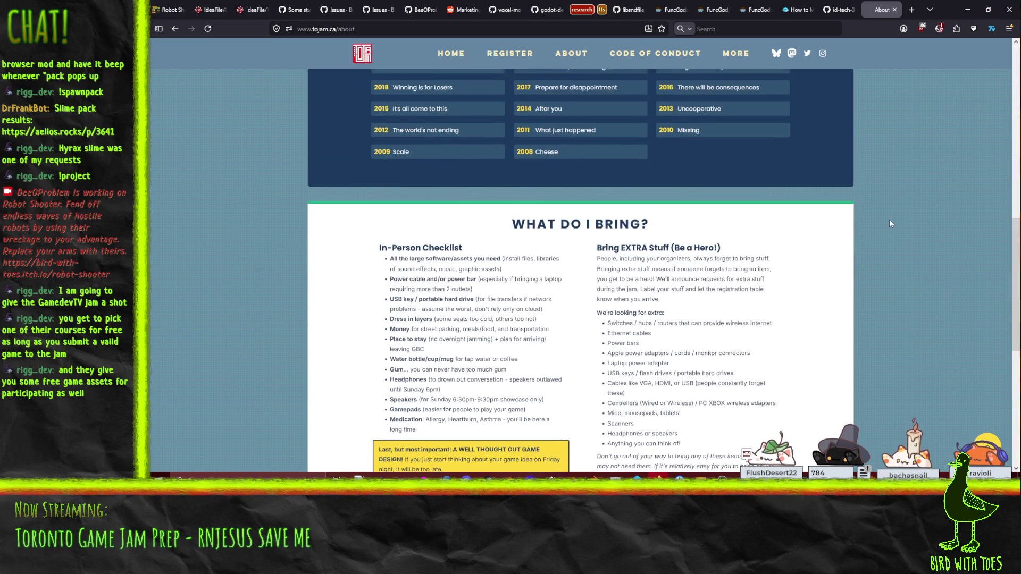
scroll(890, 224, "down", 2)
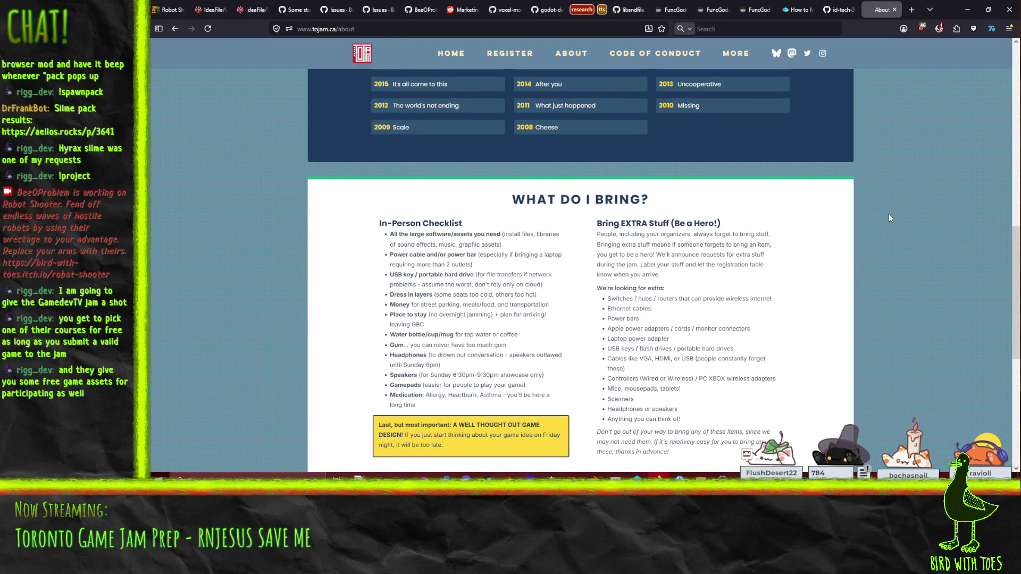
scroll(888, 214, "down", 1)
scroll(893, 214, "up", 1)
scroll(894, 218, "up", 10)
scroll(894, 218, "up", 2)
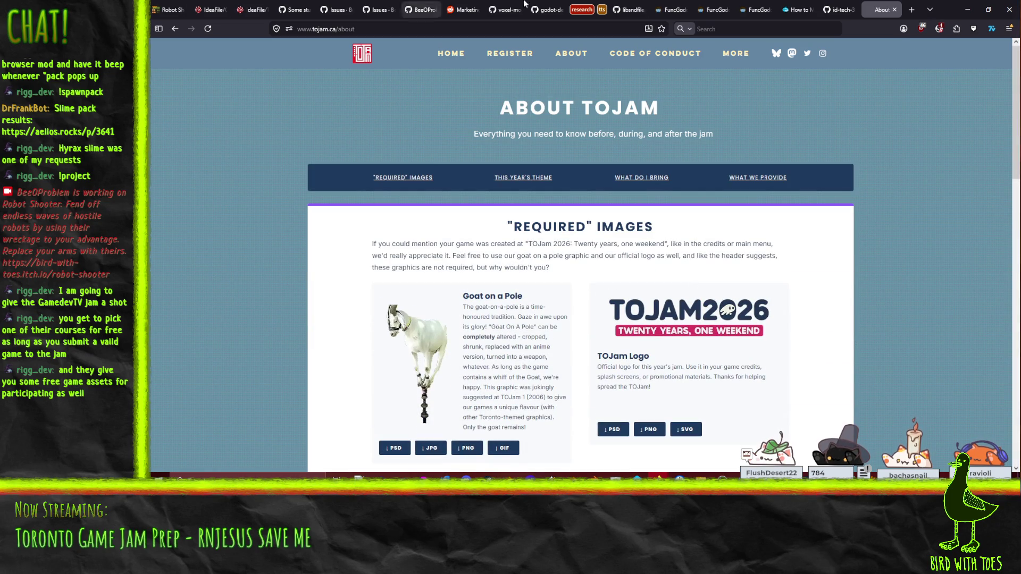
left_click(253, 10)
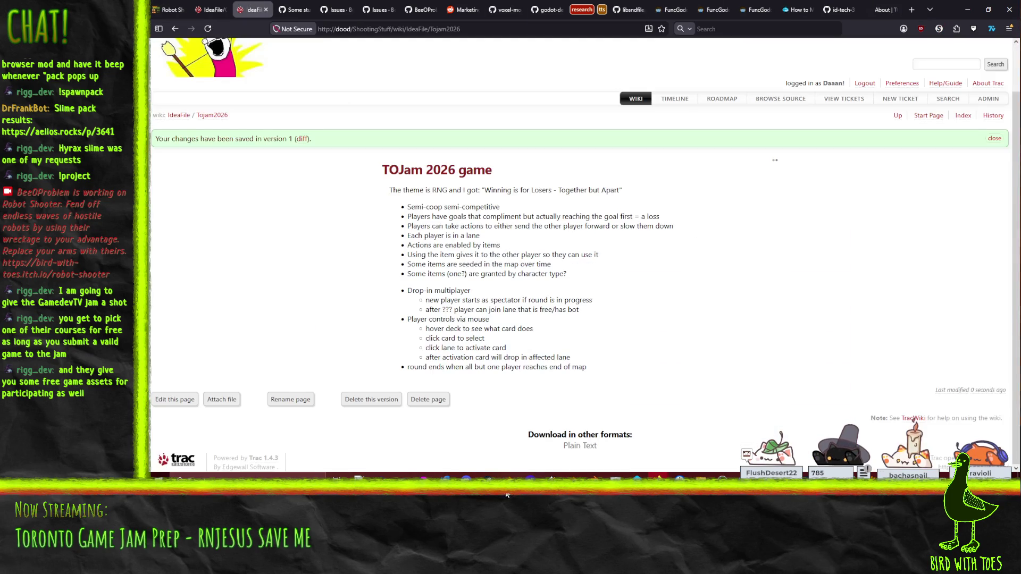
- Reopen IdeaFile/Tojam2026 for editing
left_click(184, 401)
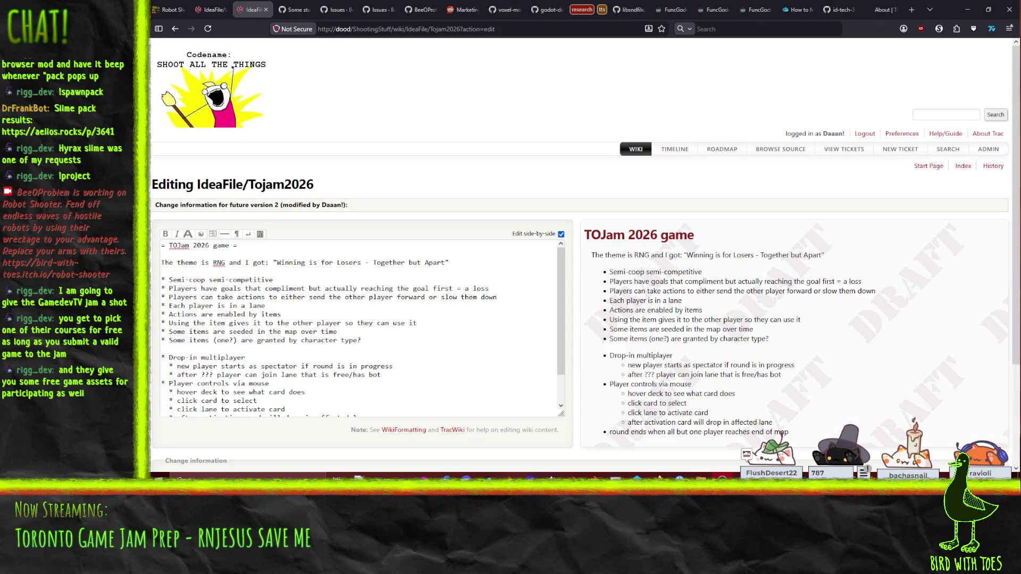
left_click(309, 363)
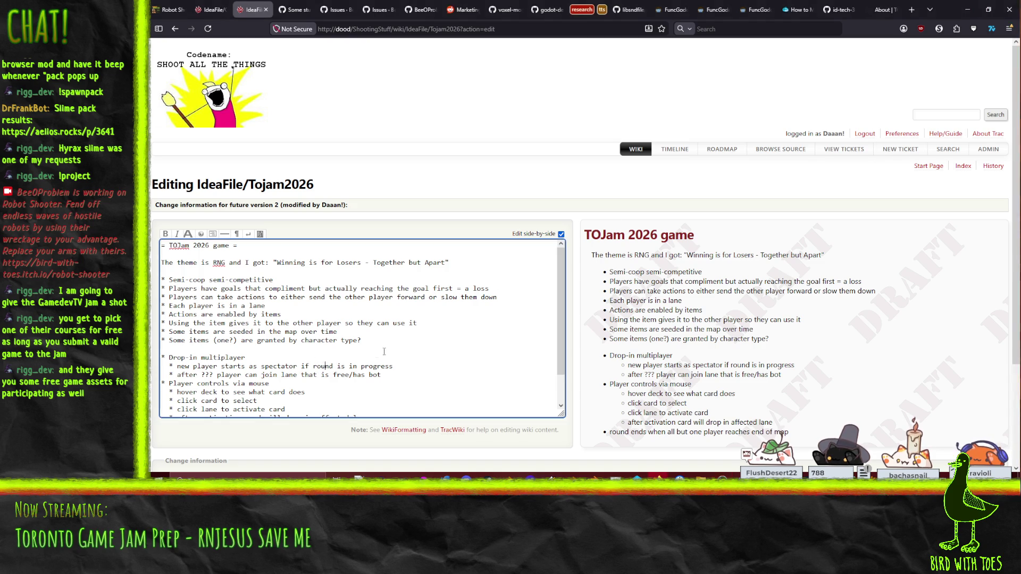
scroll(389, 366, "down", 2)
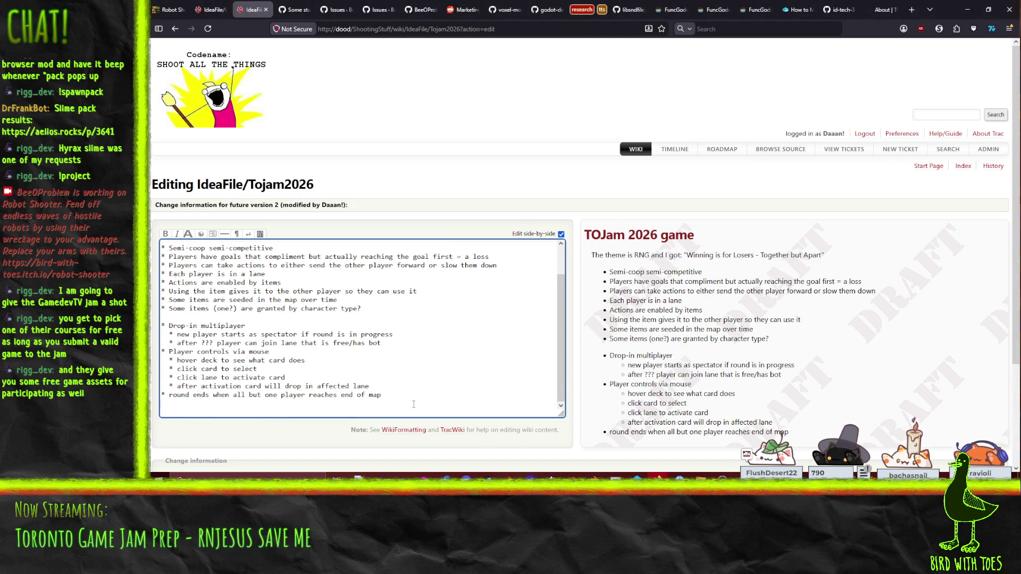
- Add the bullet 'last one to finish wins' and begin a '== TODO - DA' heading line
key("Return")
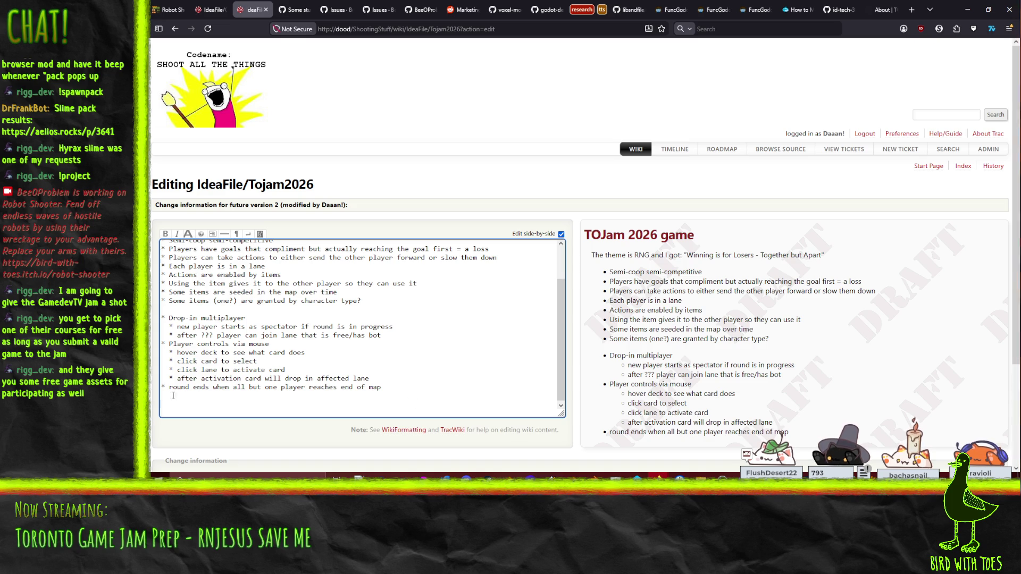
scroll(380, 403, "up", 2)
scroll(273, 406, "down", 2)
key("BackSpace")
type("* last one to finis")
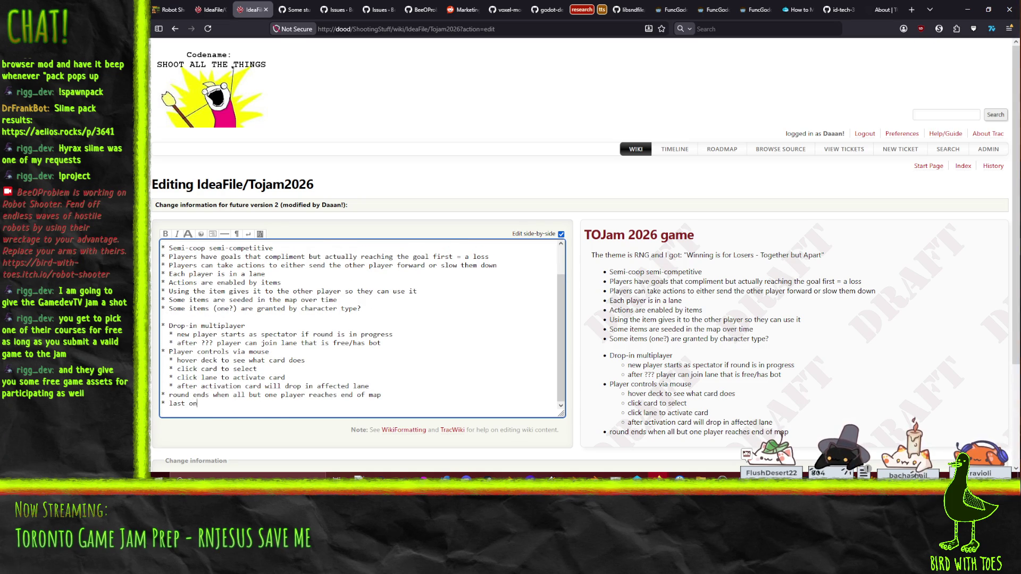
type("h wins")
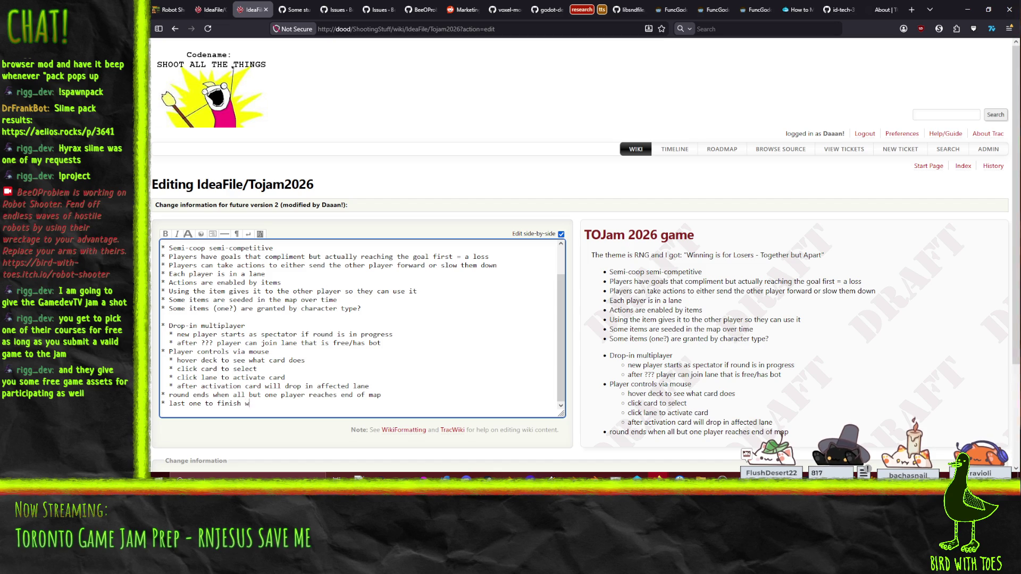
key("Return")
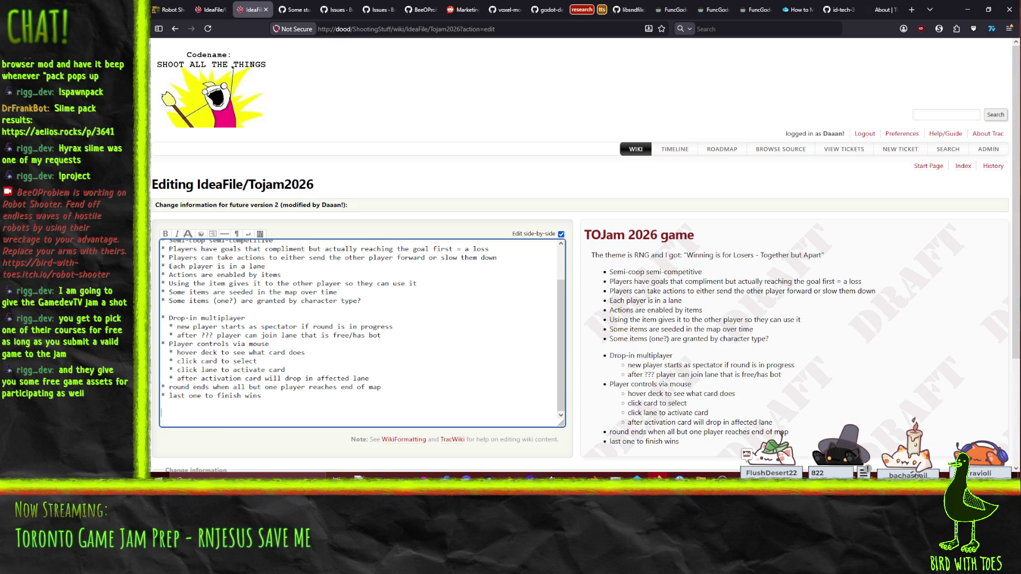
type("== ")
type("TODO - DA")
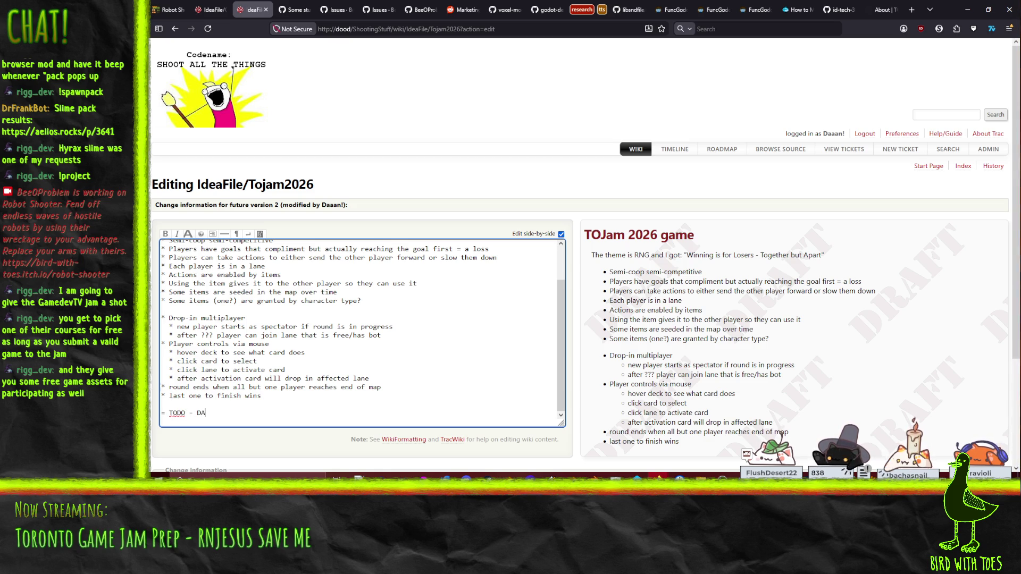
- Finish the '= TODO =' heading and add '== Day 1 ==', '== Day 2 ==' and '== Day 3' beneath it
key("BackSpace")
key("BackSpace")
key("BackSpace")
type("=")
key("Return")
type("== Day 1")
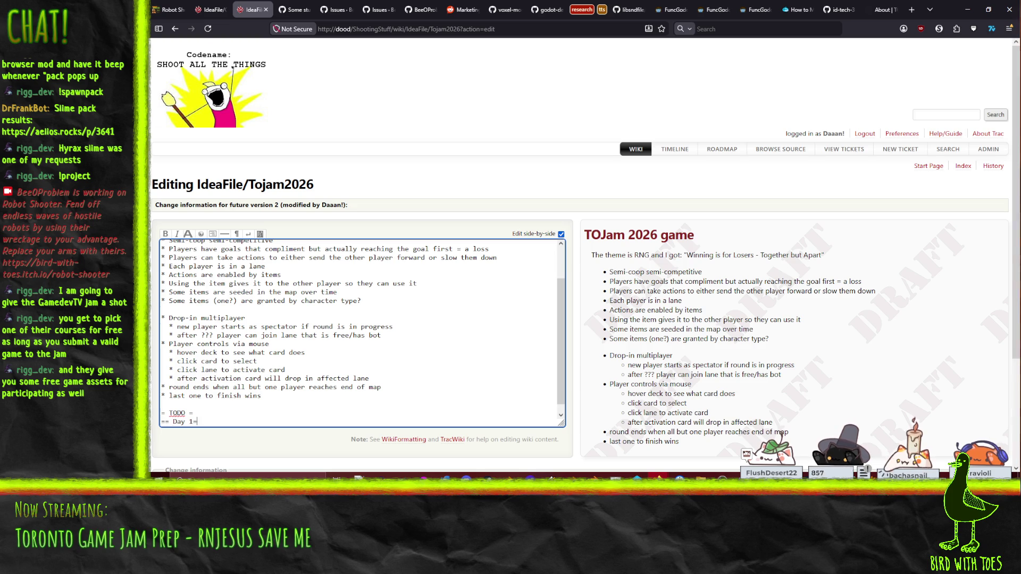
type(" ==")
key("Return")
key("Return")
type("== Day 2 ==")
key("Return")
key("Return")
type("== Day 3")
- Insert blank lines below the Day 1 heading and under the TODO heading
key("Return")
key("Return")
key("Up")
scroll(269, 352, "down", 1)
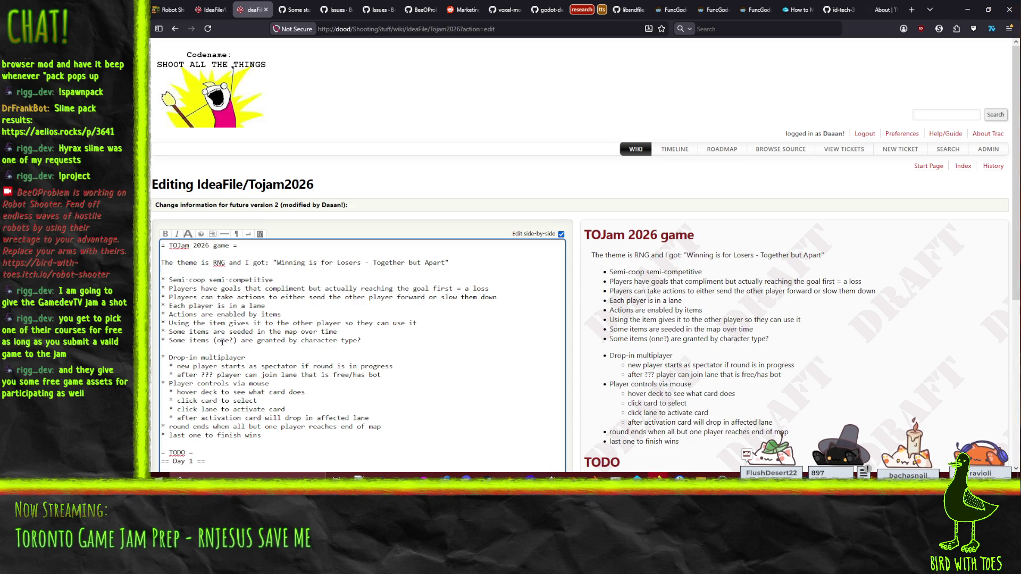
scroll(222, 342, "down", 4)
key("Up")
key("Return")
key("Return")
- Under TODO, add a 'Game server' bullet with a nested 'Join and exit' sub-bullet
type("*")
key("Return")
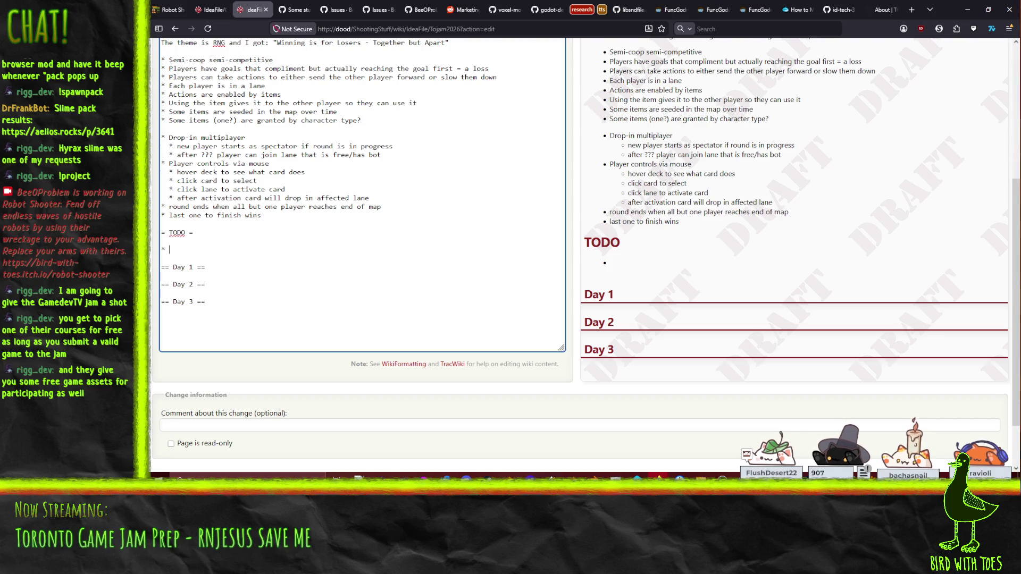
type("Game server")
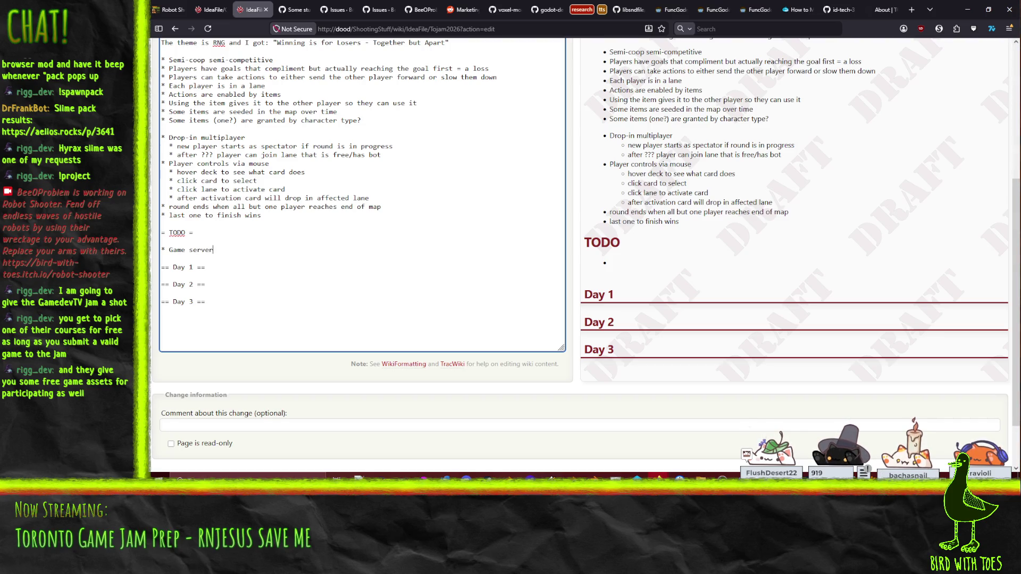
key("Return")
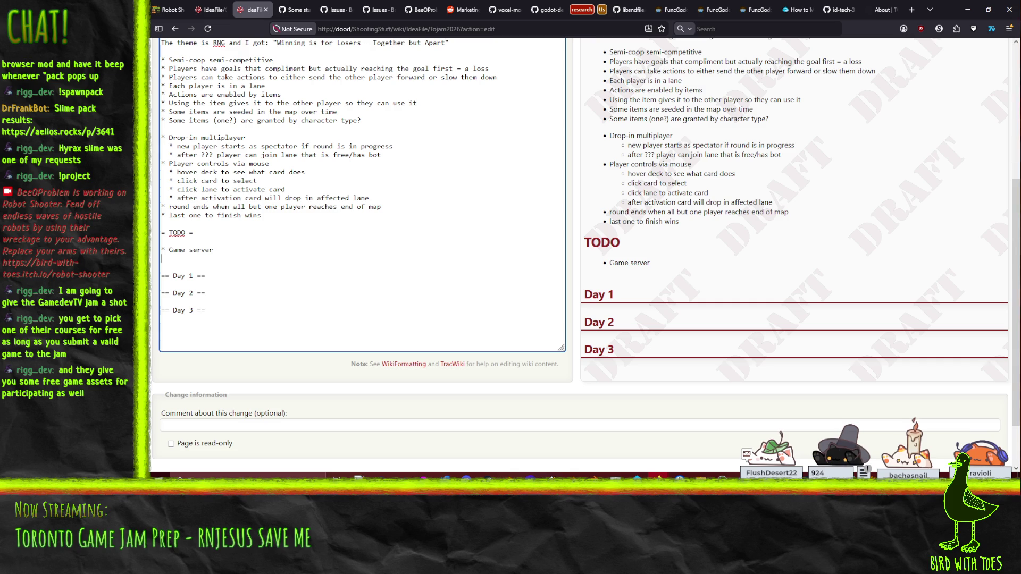
type("* Round s")
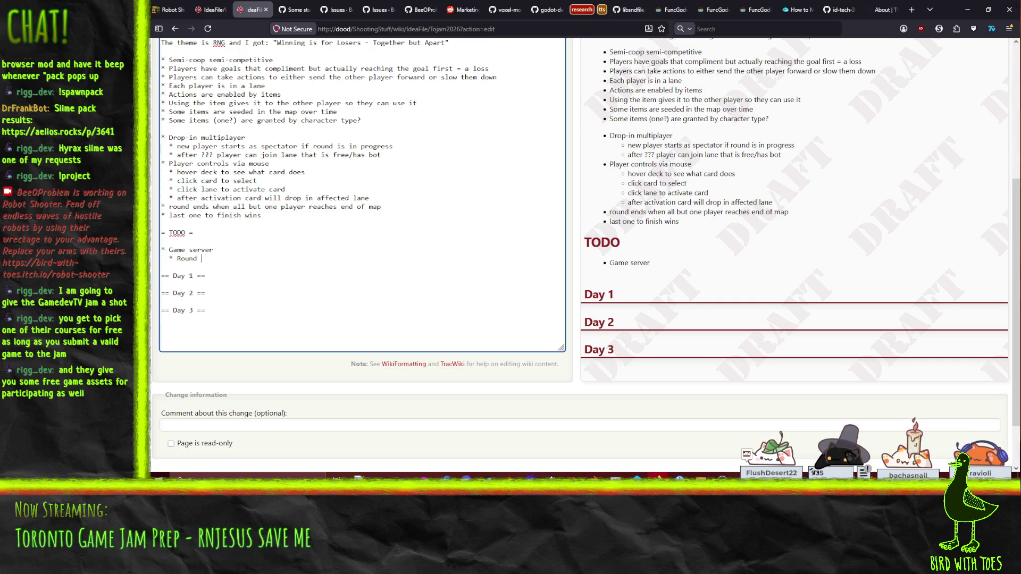
key("BackSpace")
key("BackSpace")
key("BackSpace")
key("BackSpace")
type("Join ")
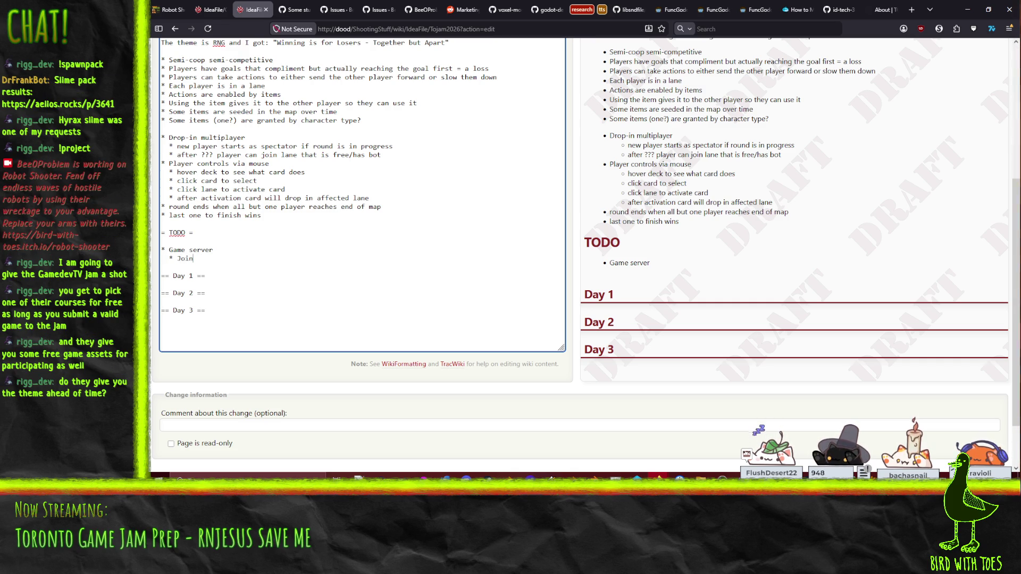
type("and exit")
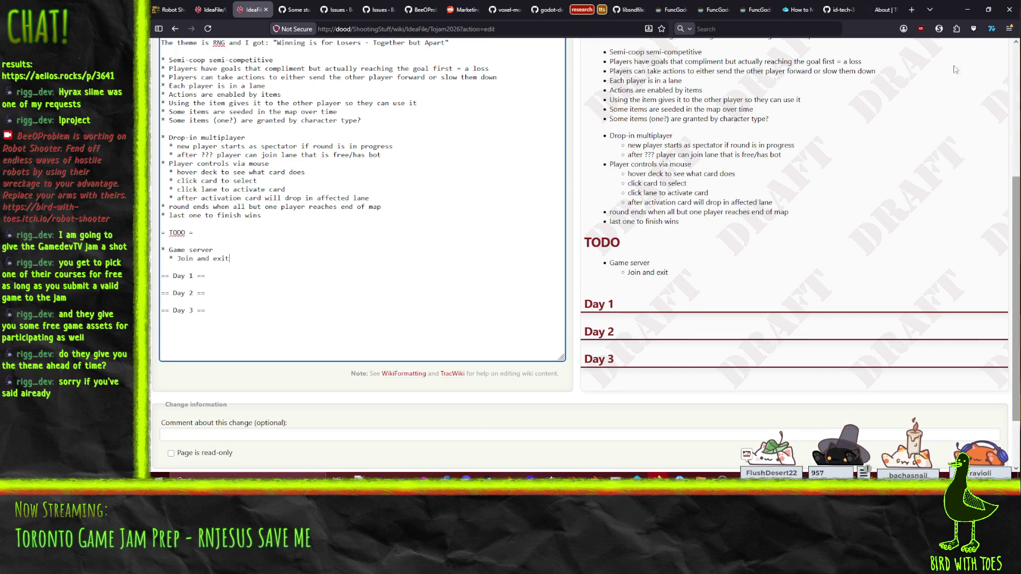
left_click(881, 4)
- In the past themes list, select the 2025 theme 'The more you have, the worse it gets'
scroll(594, 222, "down", 7)
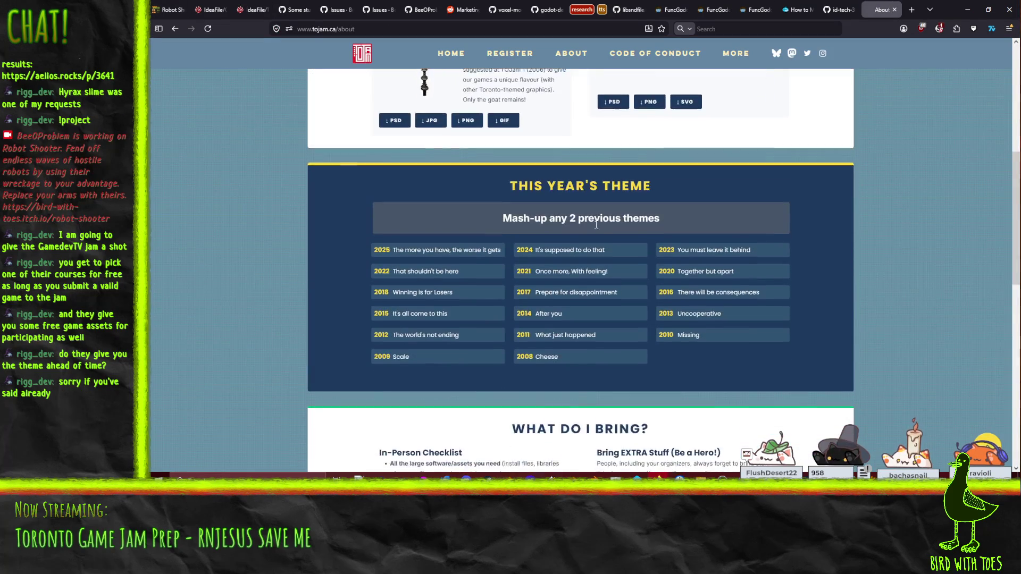
scroll(594, 222, "up", 1)
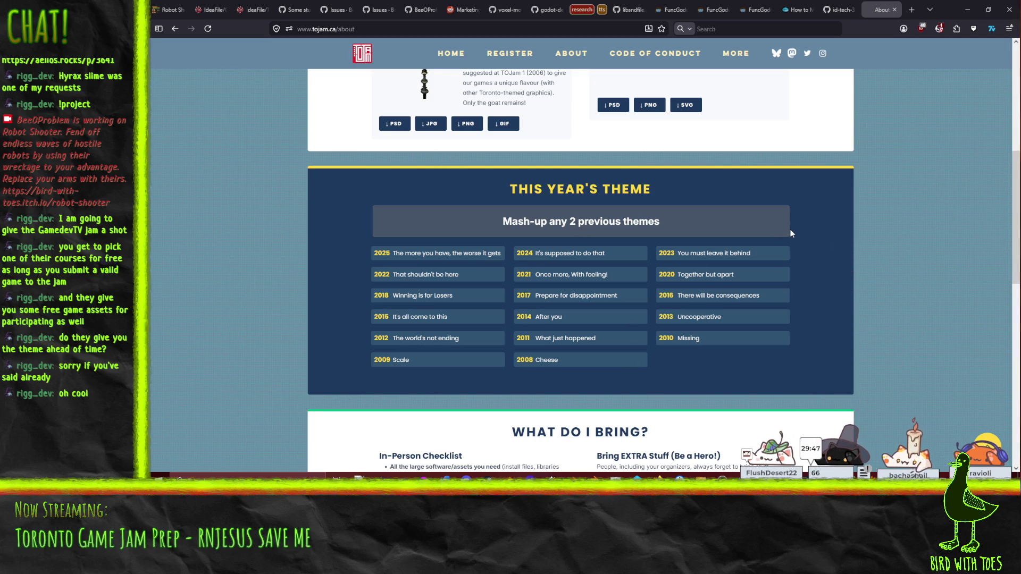
mouse_move(393, 253)
left_mouse_down()
mouse_move(503, 239)
mouse_move(501, 256)
left_mouse_up()
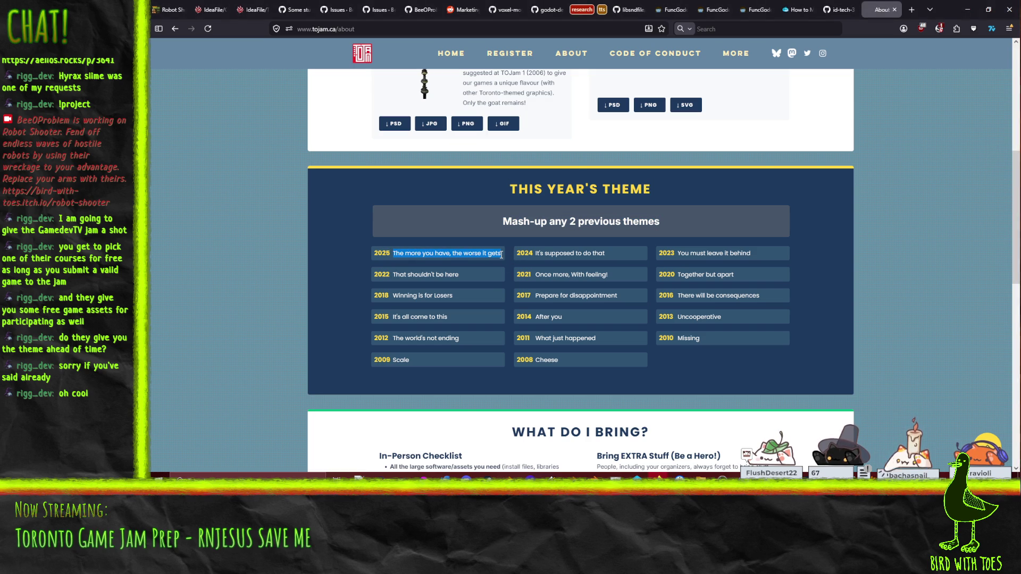
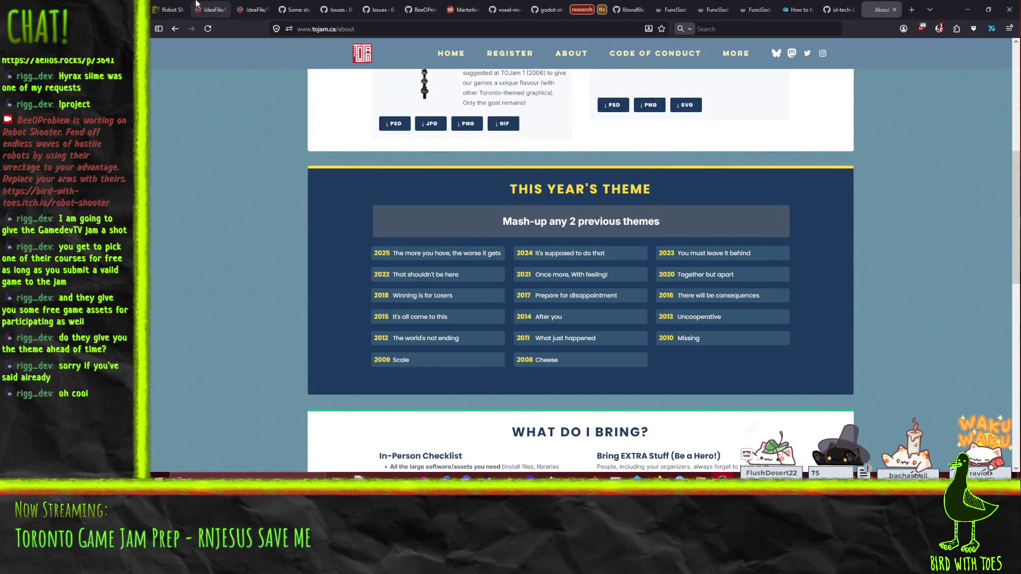
- Leave the TOJam past themes page and return to the IdeaFile wiki edit tab
left_click(265, 3)
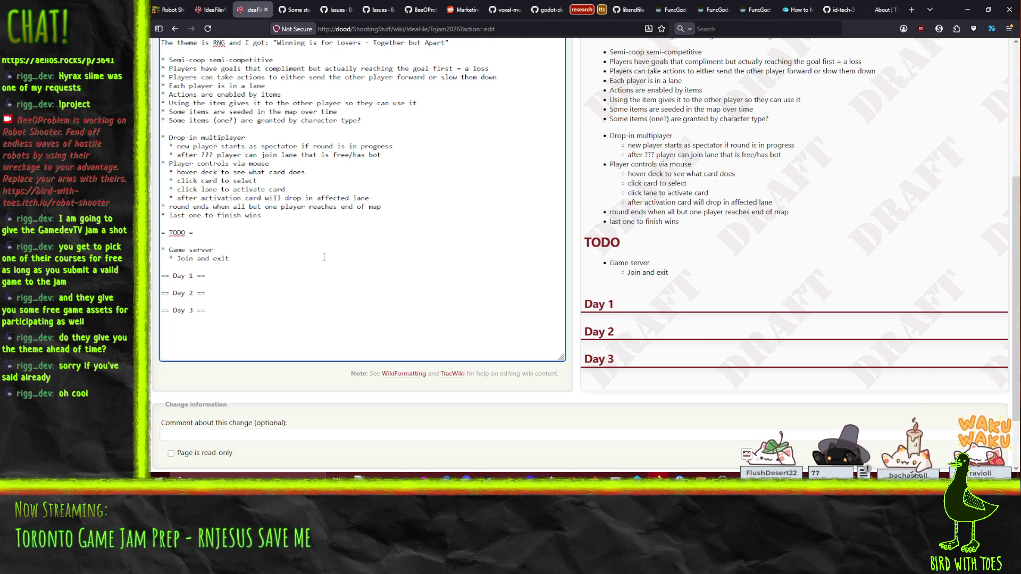
- Add 'Pick a lane' and 'Round start/end' bullets below 'Join and exit' under Game server
key("Return")
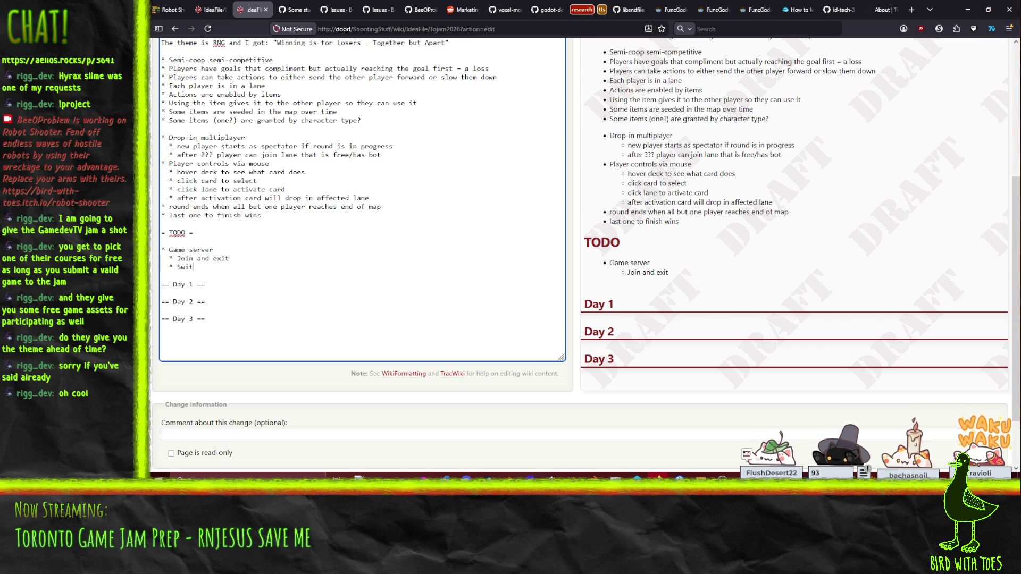
type("lane")
key("Return")
type("*")
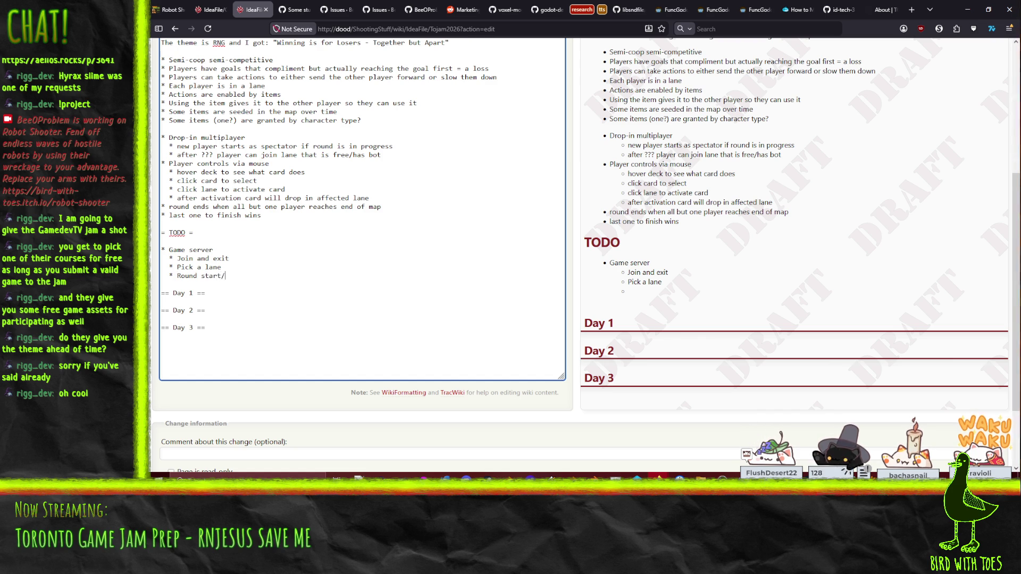
key("BackSpace")
key("BackSpace")
key("BackSpace")
type("end")
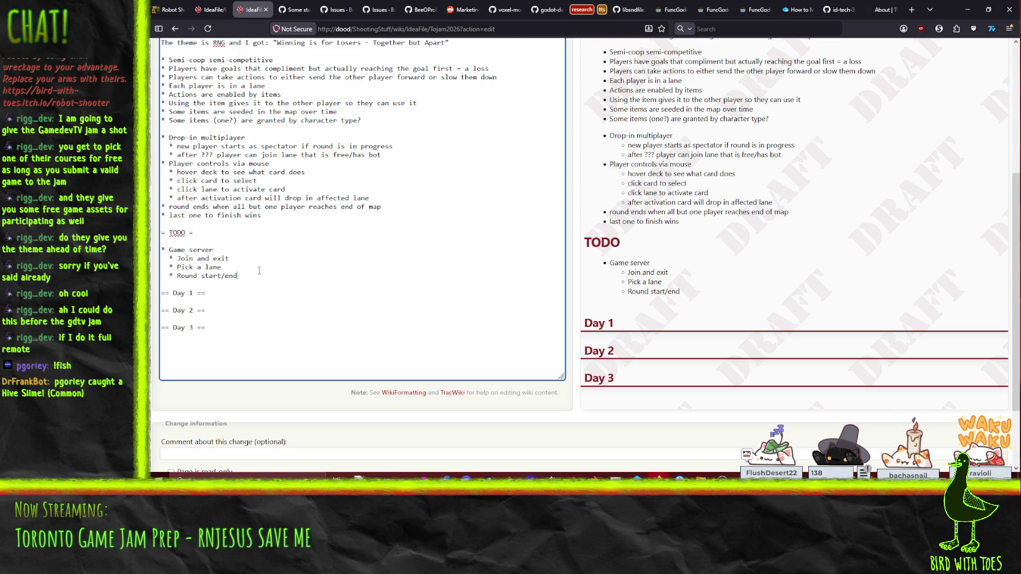
- Remove a stray bullet and extra blank line around 'Join and exit' and 'Pick a lane'
key("Down")
key("Return")
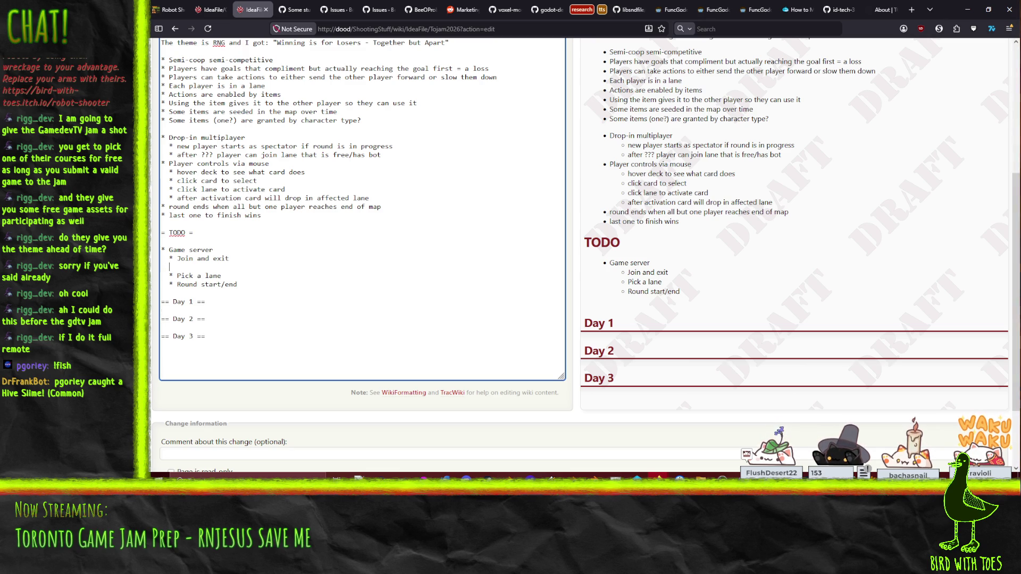
type("*")
key("shift+Home")
key("BackSpace")
key("Delete")
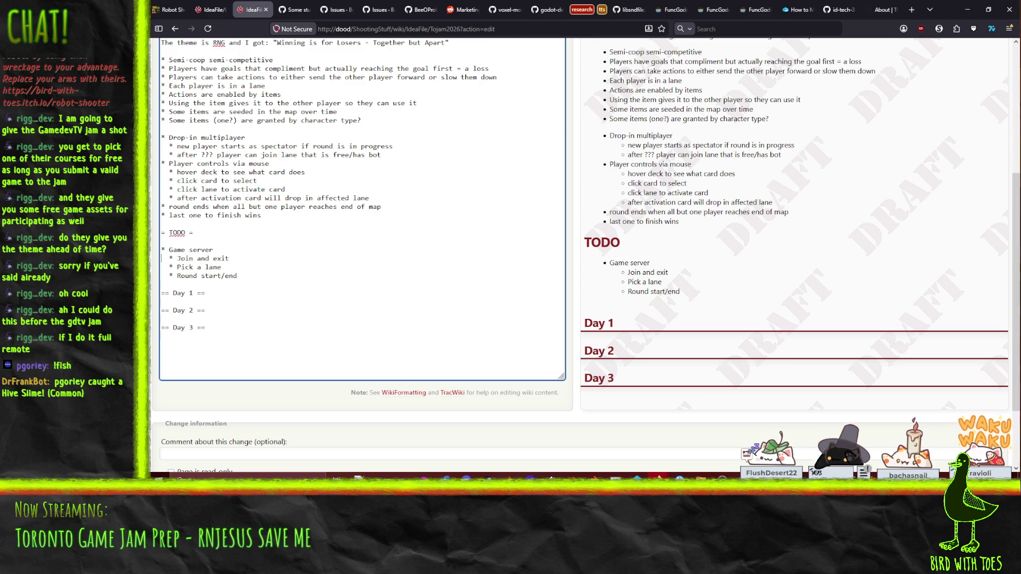
key("shift+Up")
key("shift+End")
key("Right")
key("Return")
key("BackSpace")
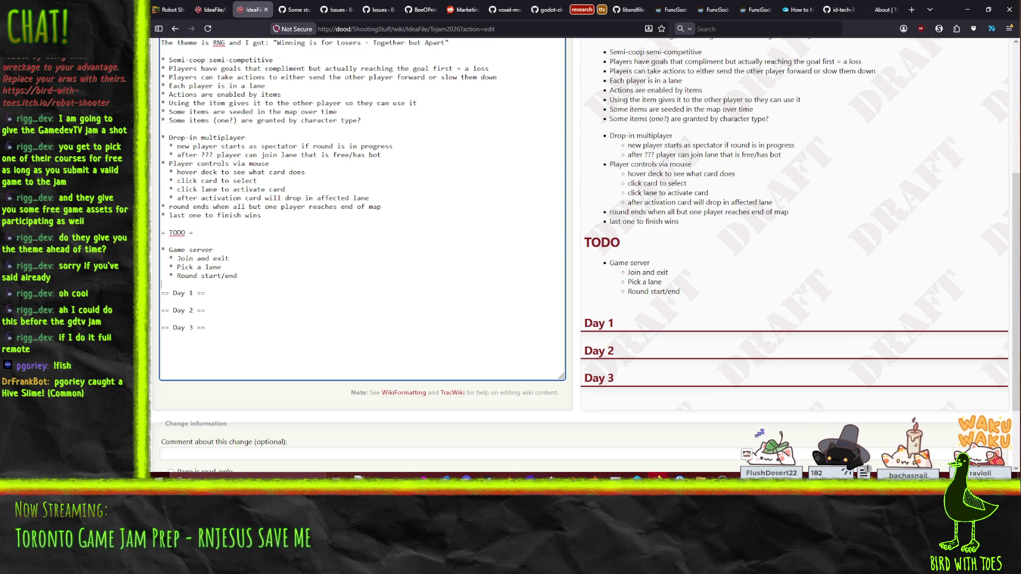
- Add 'Activate item', 'Spawn item' and 'Pick up item' bullets after 'Round start/end'
key("Return")
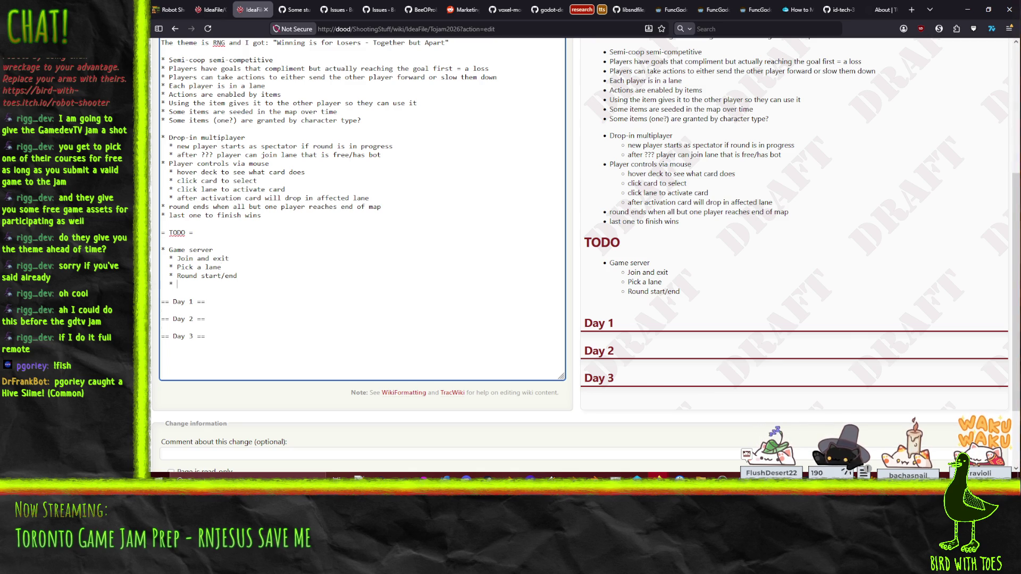
type("Activate itme")
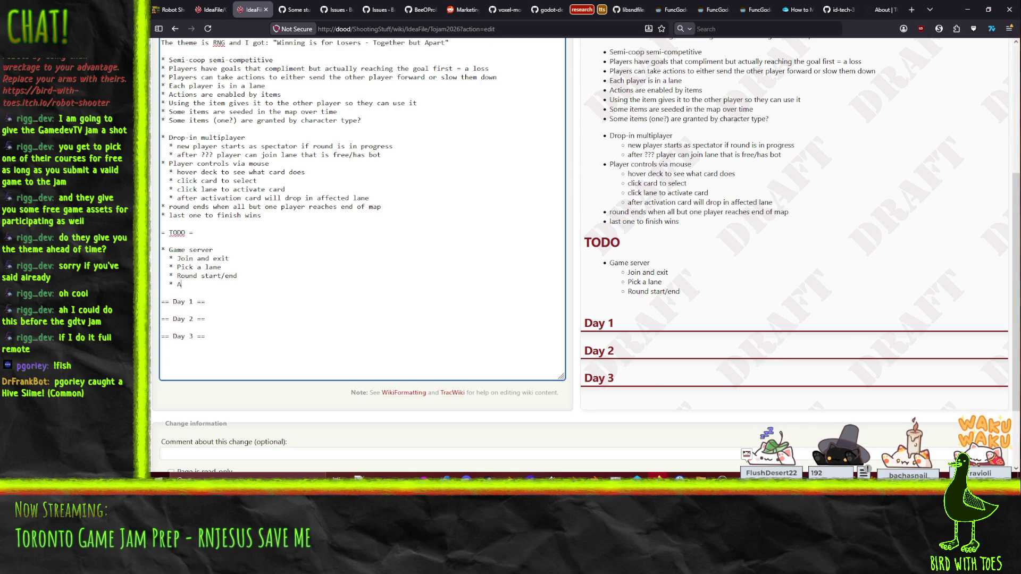
key("BackSpace")
key("BackSpace")
type("em")
key("Return")
type("Spawn item")
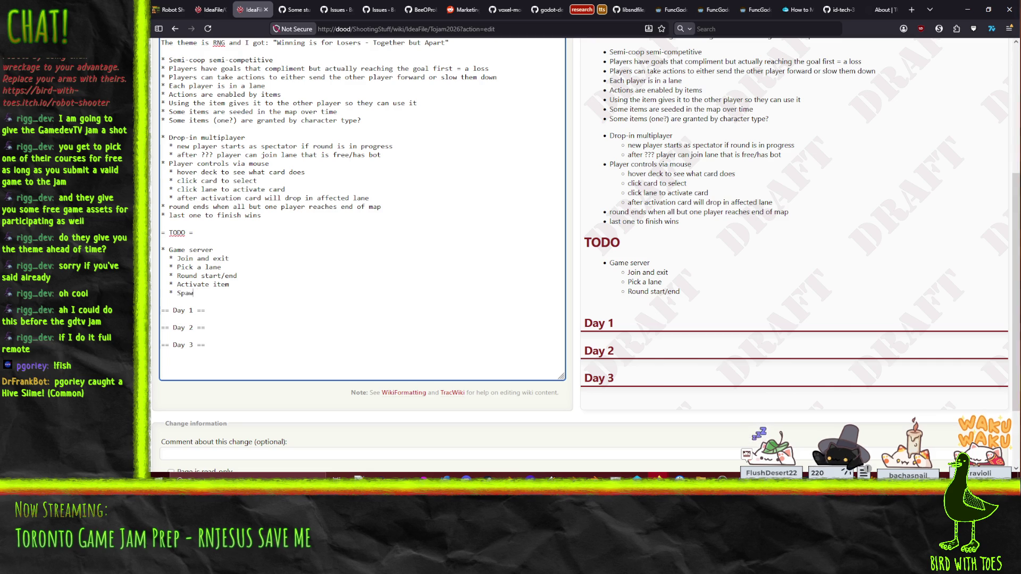
key("Return")
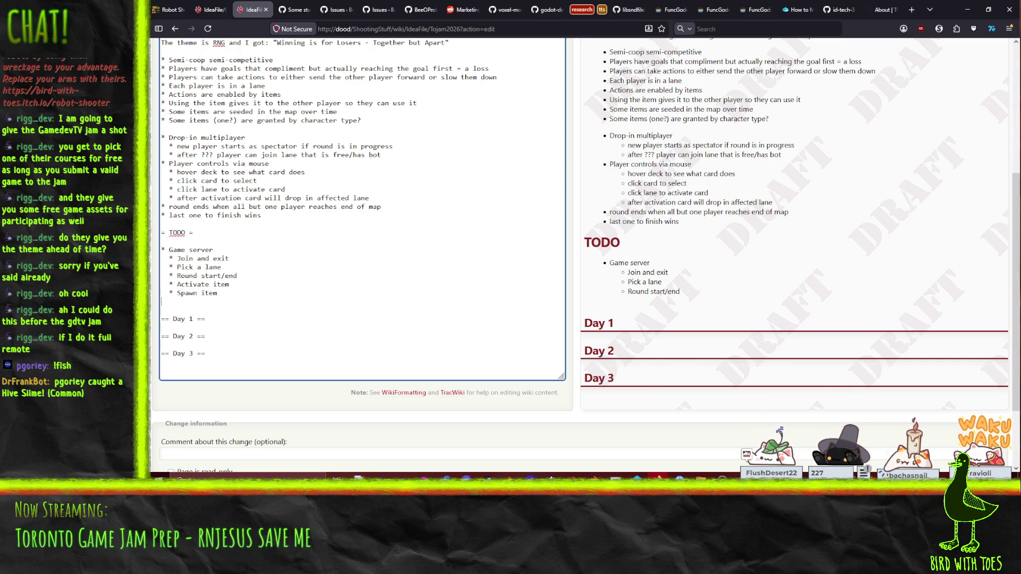
type("* Pick up item")
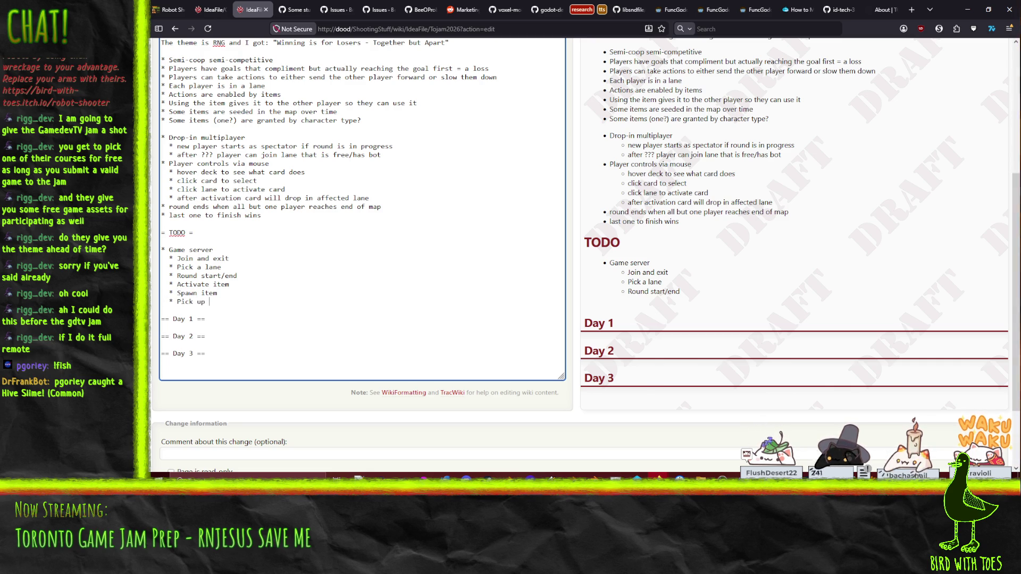
key("Return")
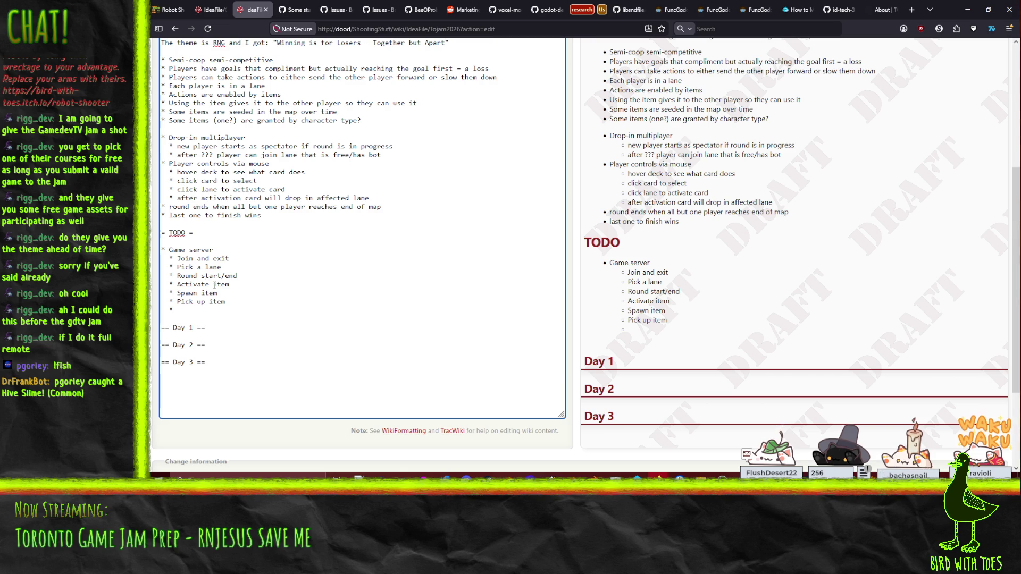
- Add 'Character select/assign(?)' and 'Player end state (1st, 2nd, 3rd etc)' server tasks
left_click(209, 302)
type("Characte")
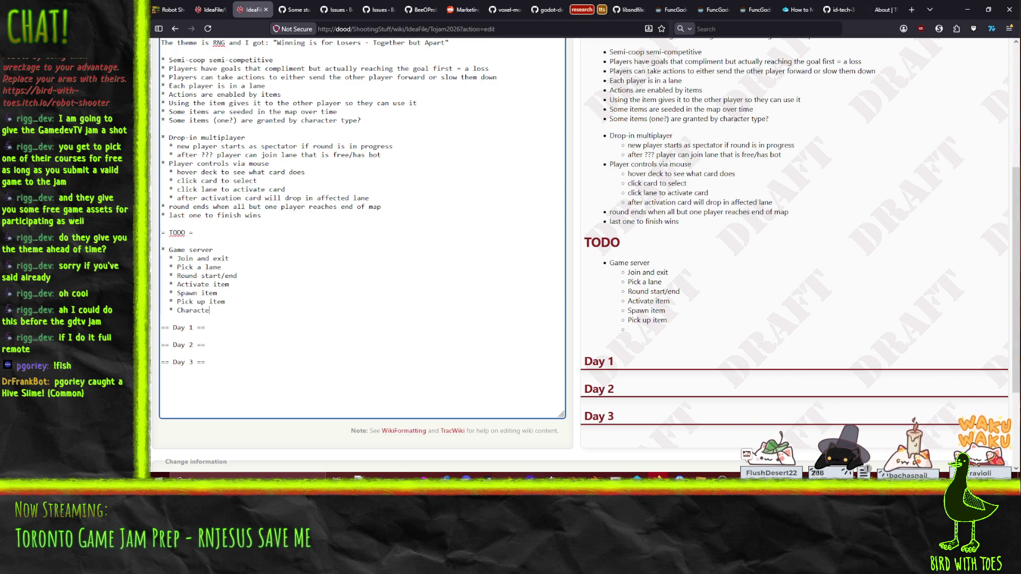
type("r select")
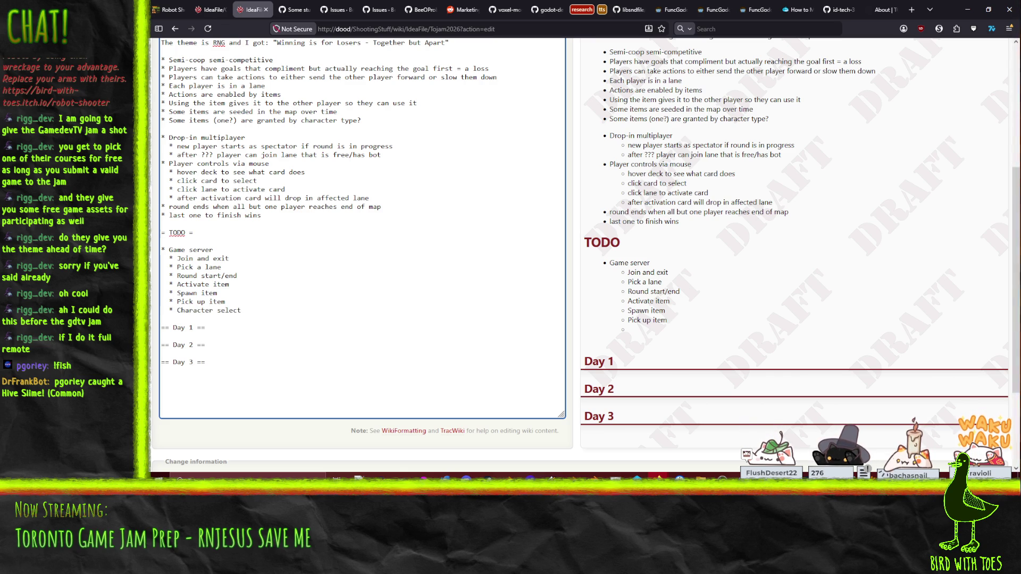
type("/assign(?)")
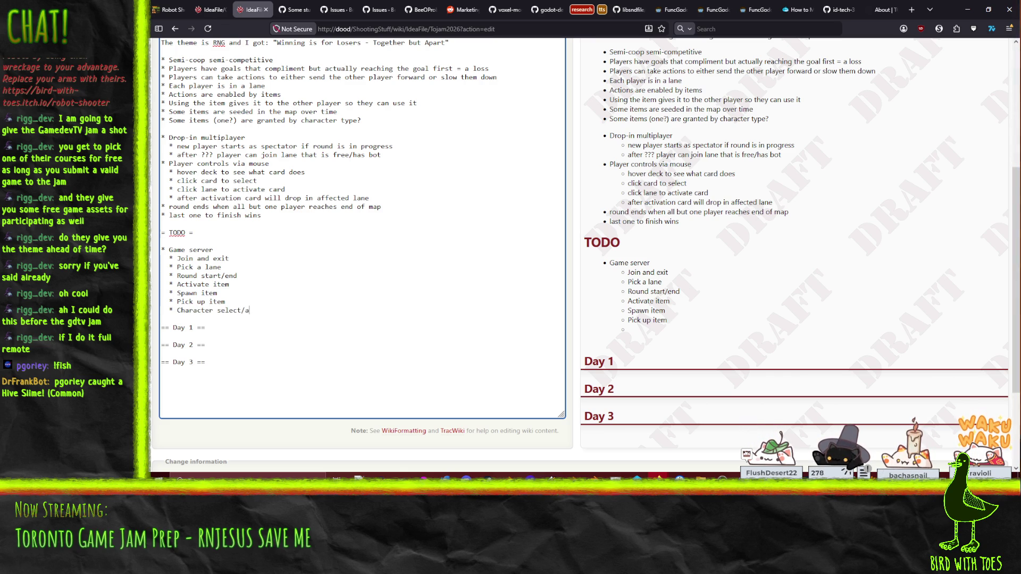
key("Return")
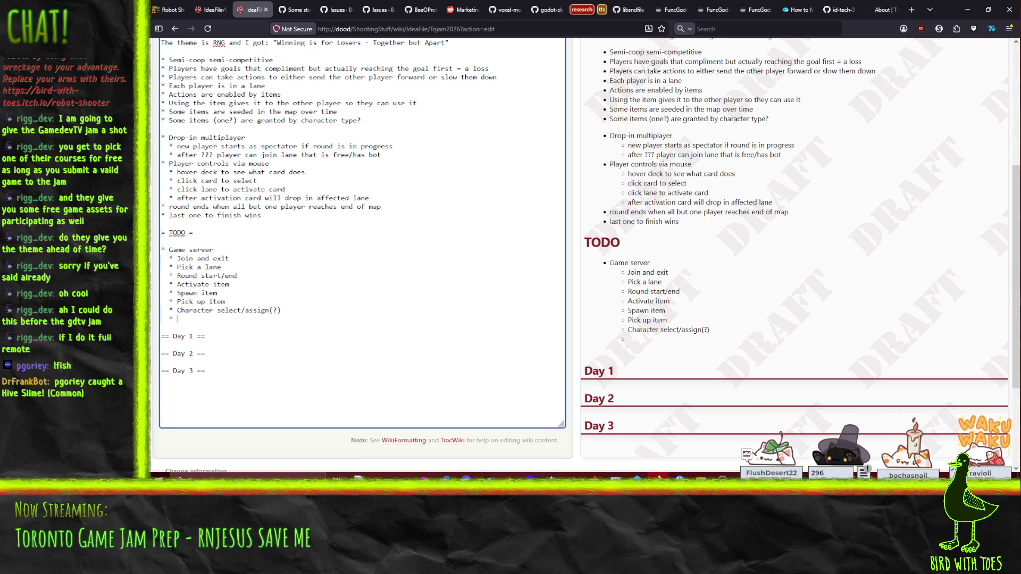
type("Send")
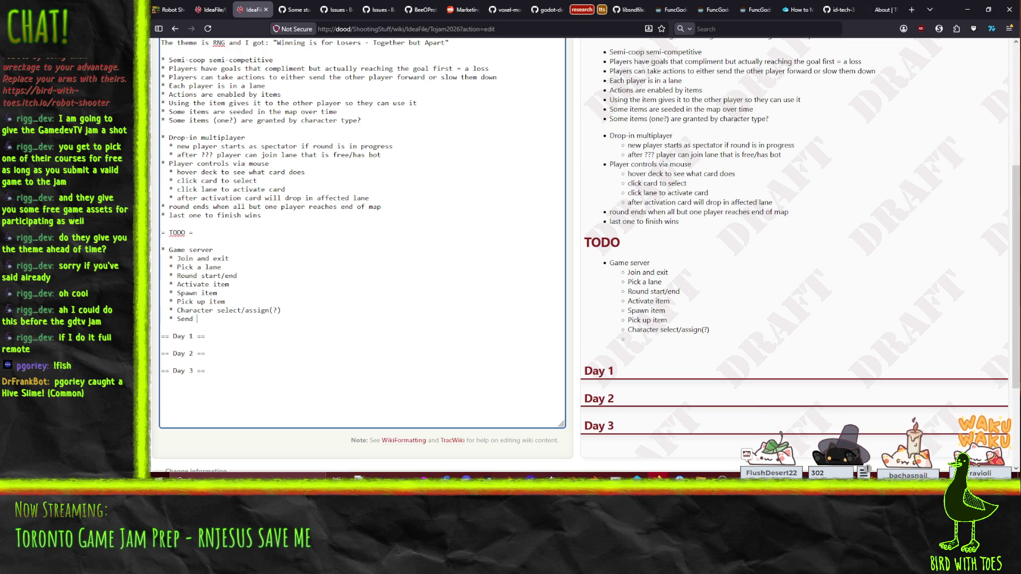
key("BackSpace")
key("BackSpace")
key("BackSpace")
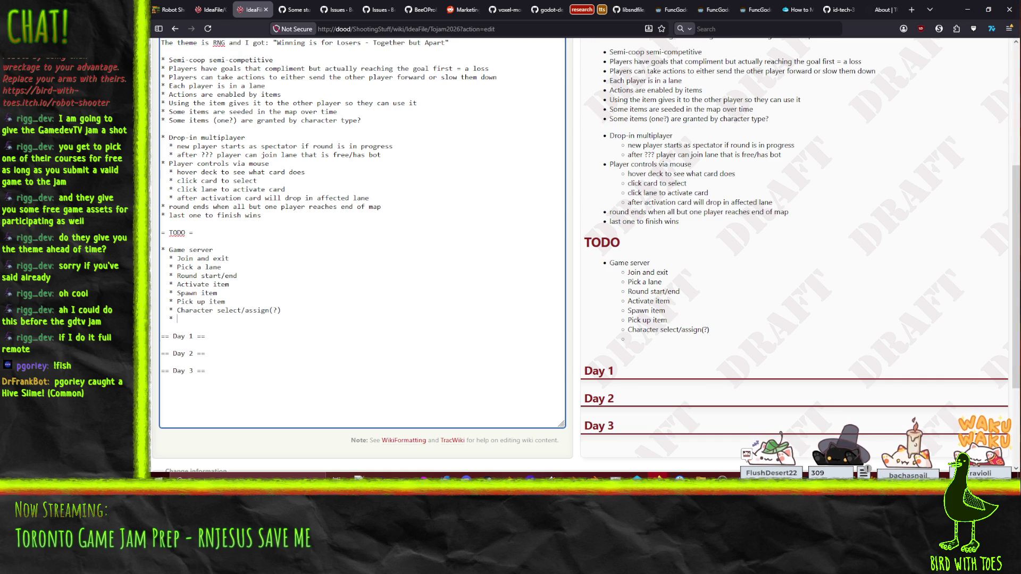
type("Player end state (1st, 2nd, 3rd etc)")
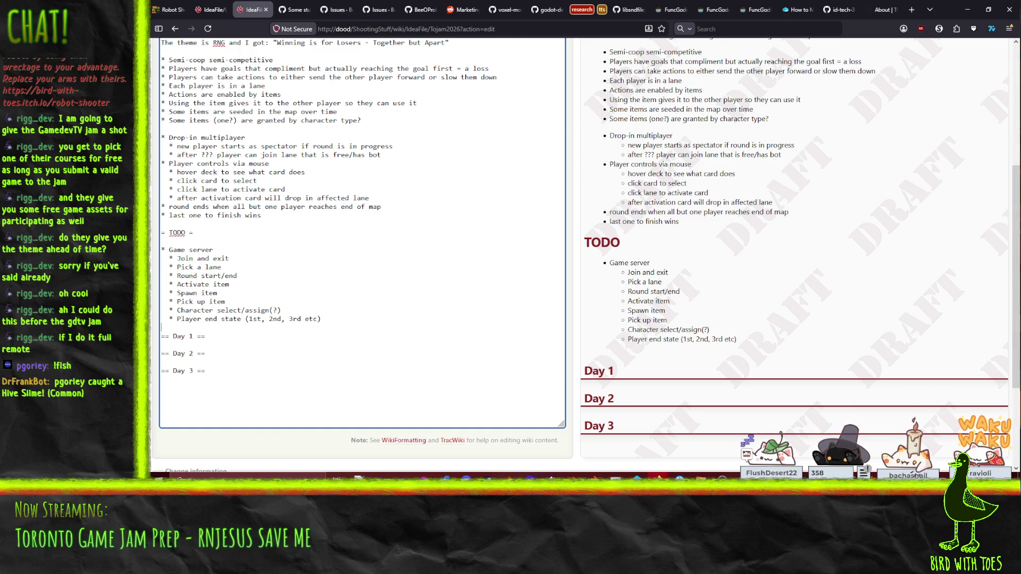
key("Return")
- Add 'Sudden death(?) spawn bombs or push players forward or something after time limit'
type("* ")
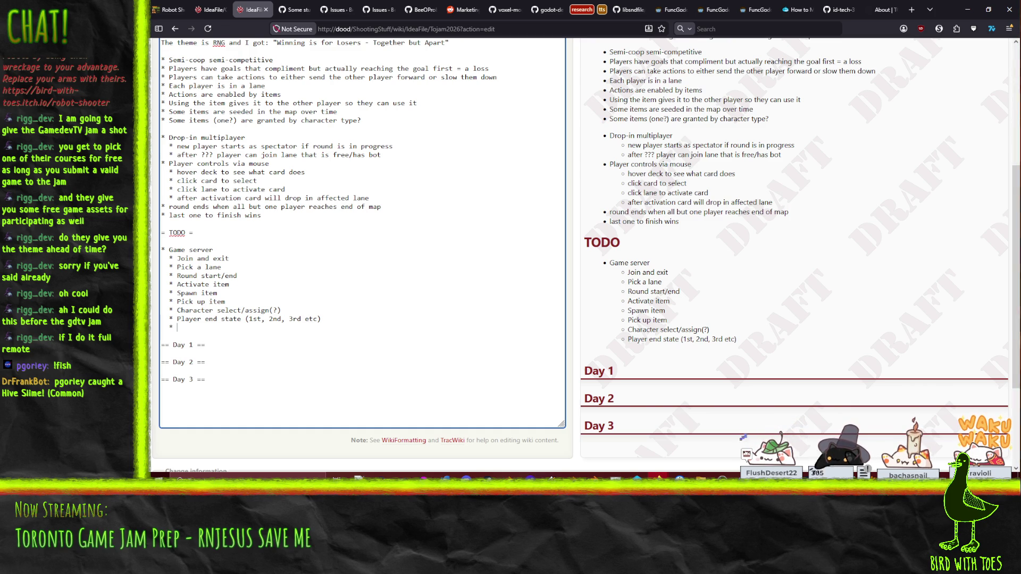
type("Sudden death")
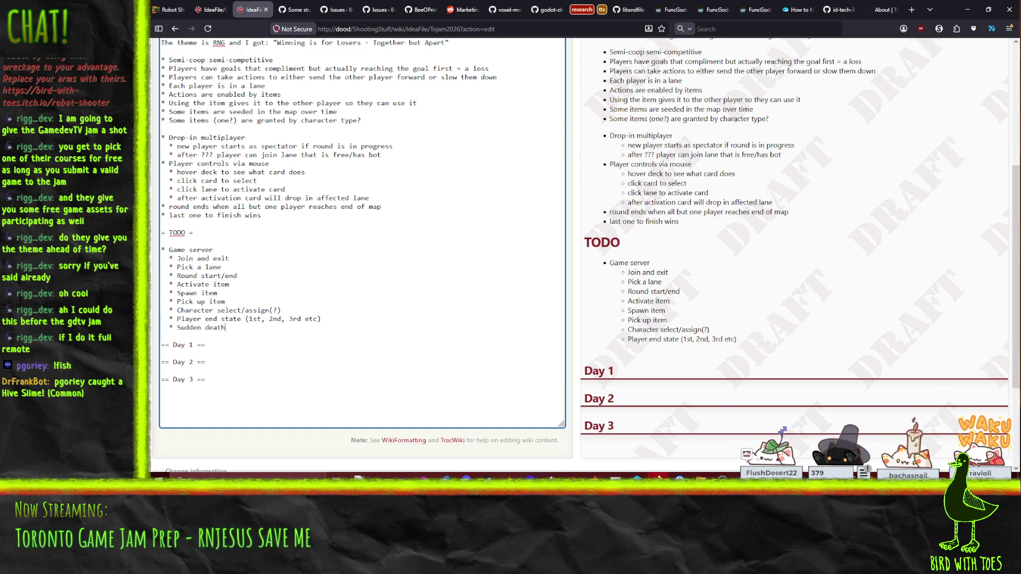
type("(")
type("?")
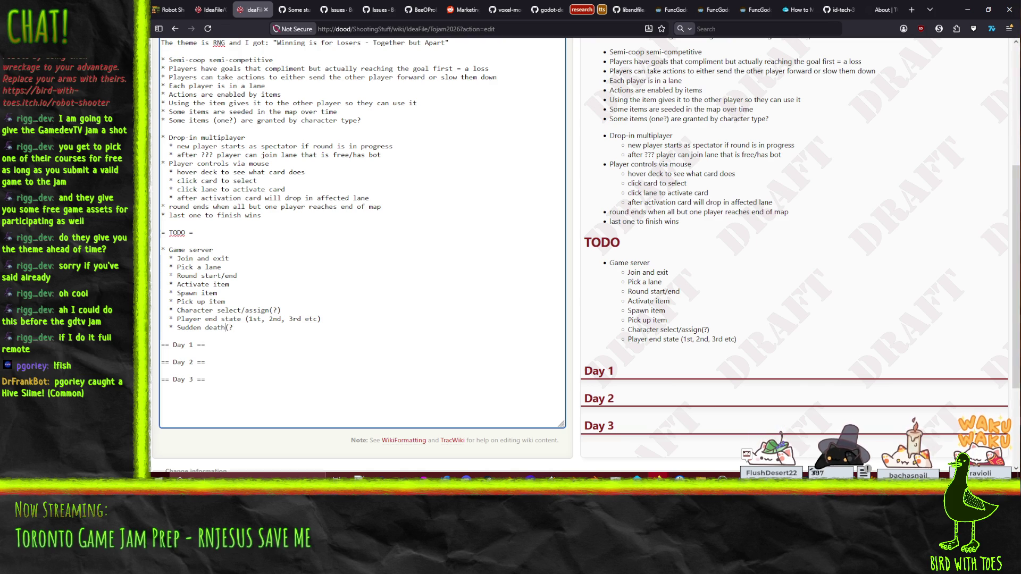
type(") spa")
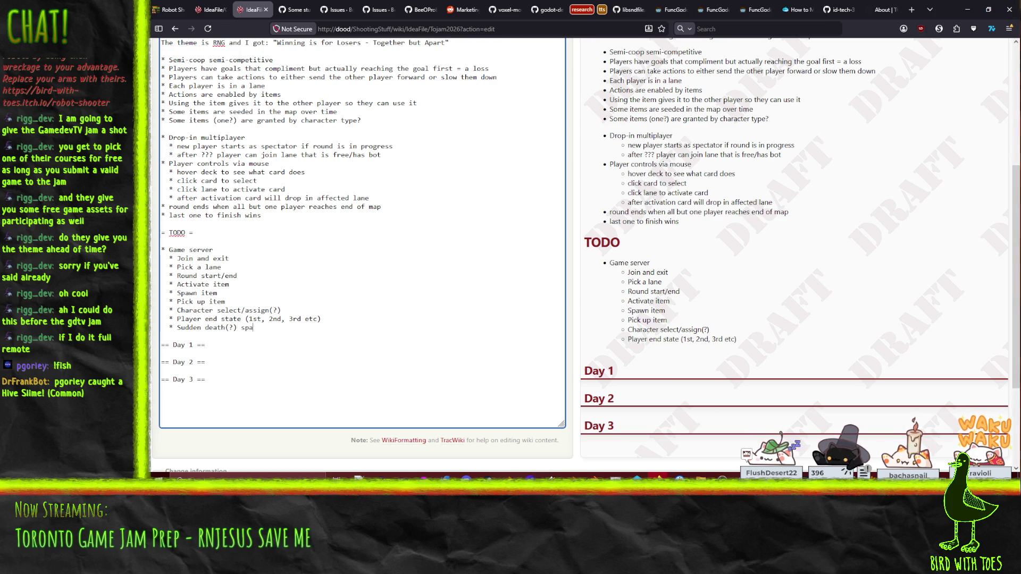
type("wn in i")
type("tems")
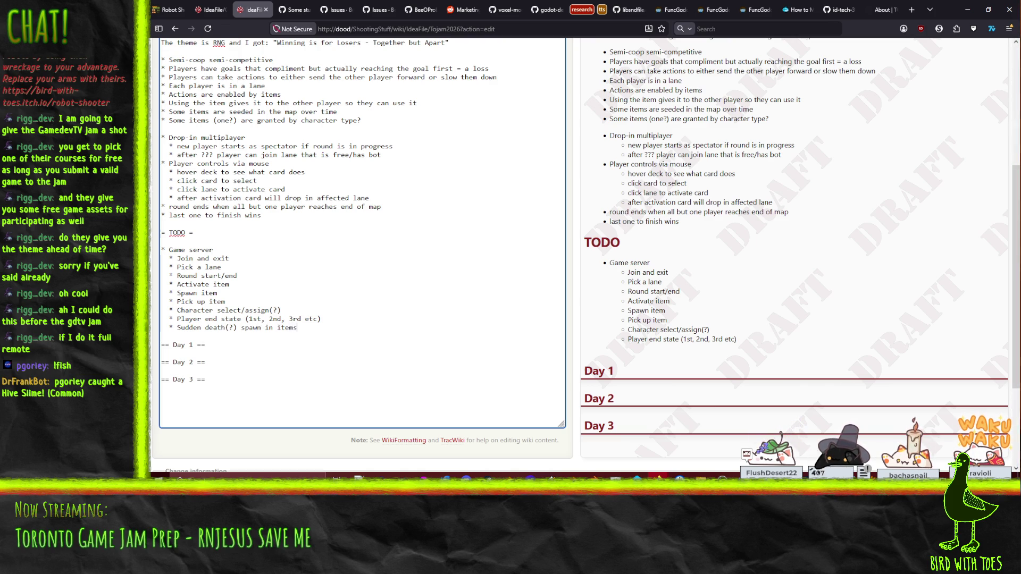
key("BackSpace")
key("BackSpace")
key("BackSpace")
key("BackSpace")
key("BackSpace")
type("bombs or ")
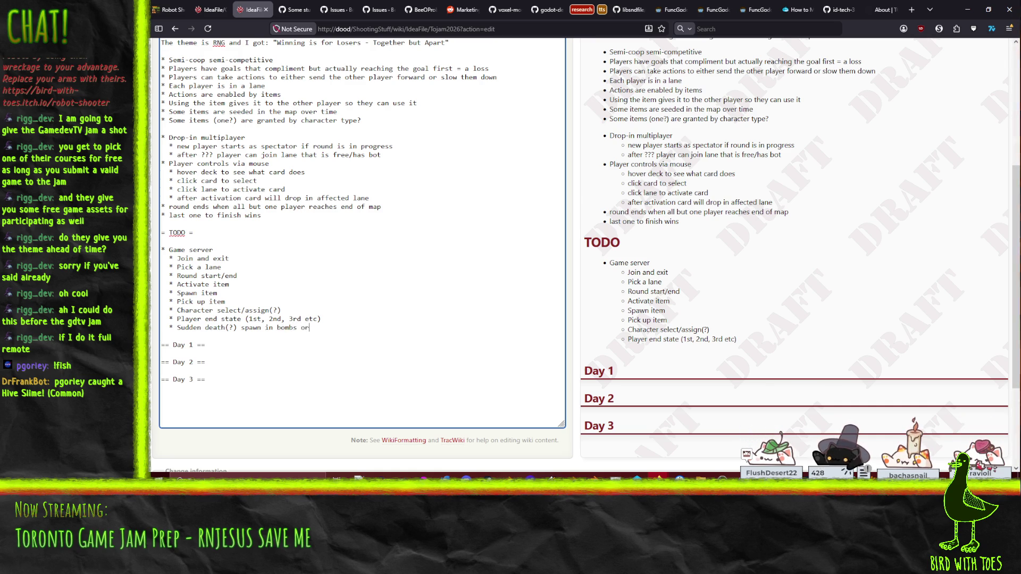
type("push player sof")
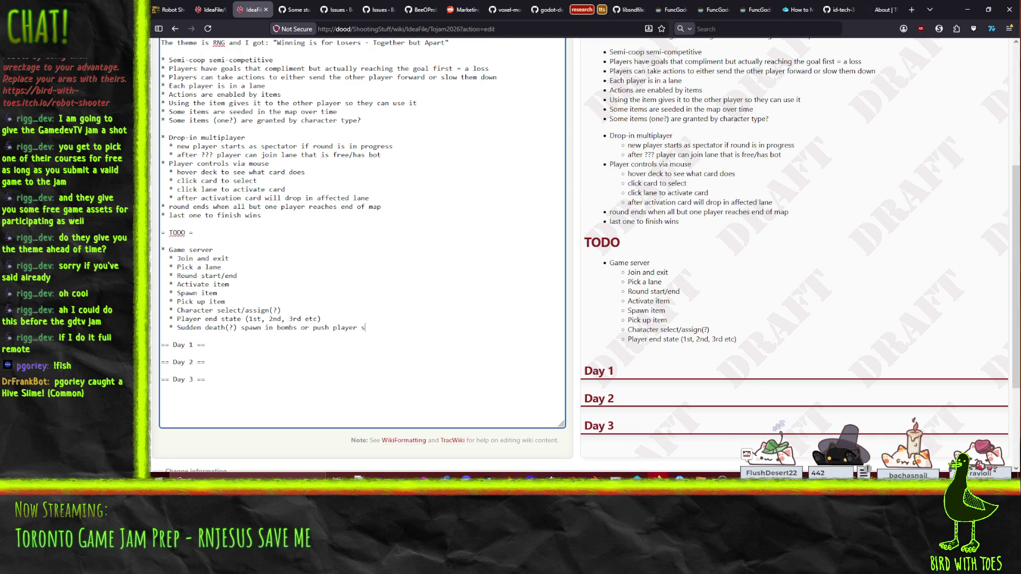
key("BackSpace")
key("BackSpace")
type("forwar")
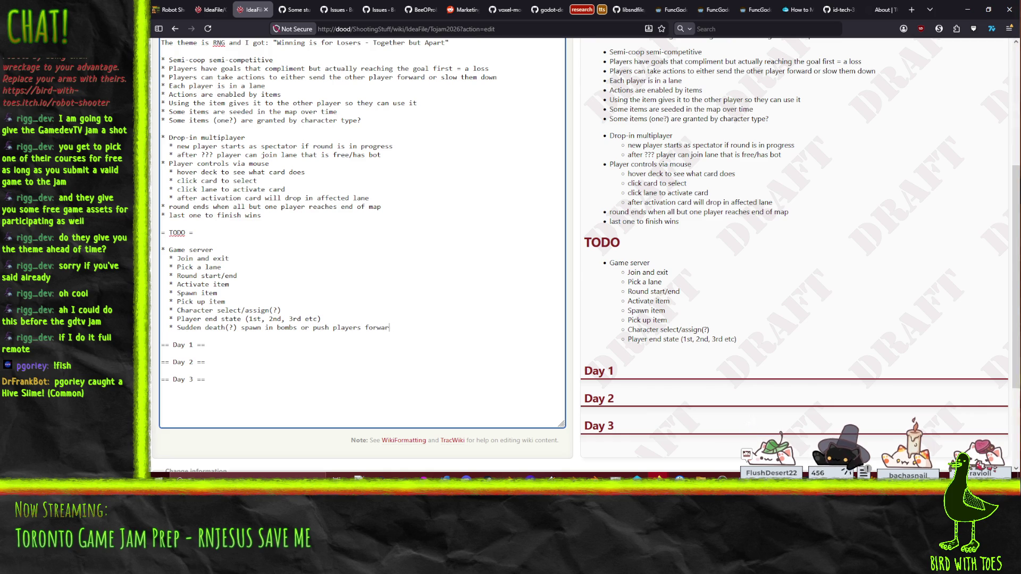
type("d or something")
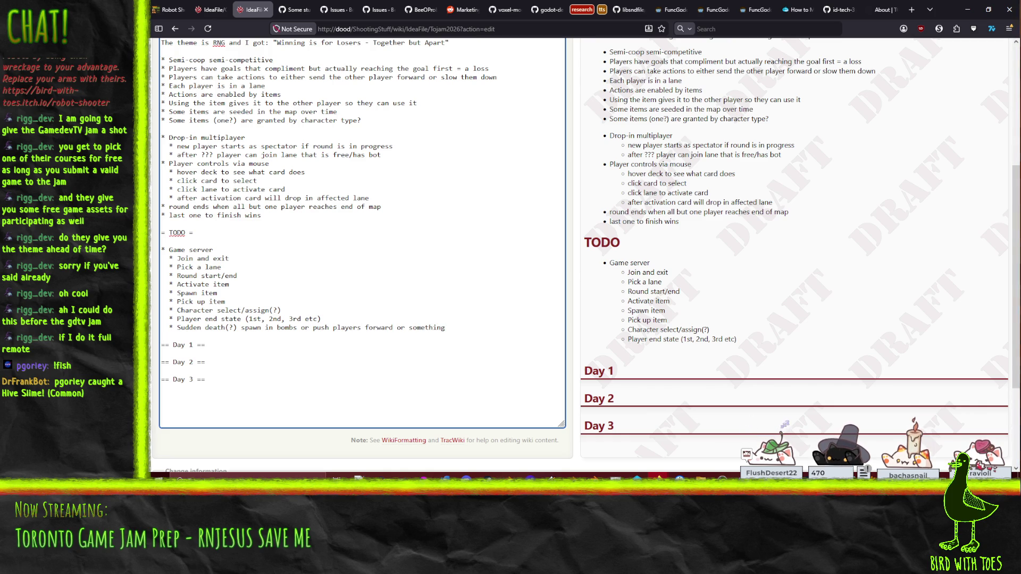
type(" after time limit")
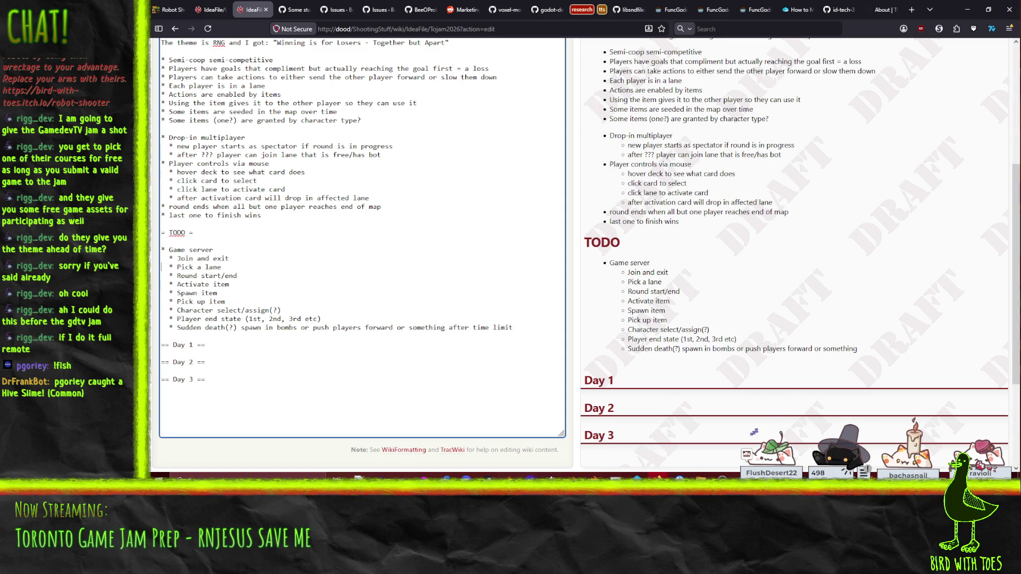
mouse_move(162, 250)
left_mouse_down()
mouse_move(221, 268)
mouse_move(226, 301)
mouse_move(513, 328)
left_mouse_up()
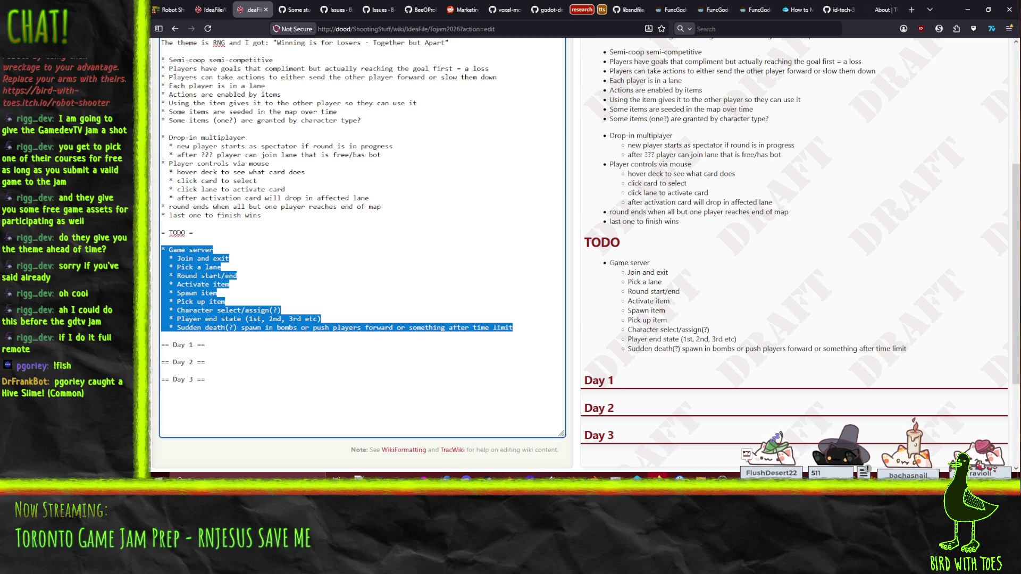
- Start a 'Game client' list with 'Menu' and 'Join and exit' items below the server tasks
left_click(161, 335)
key("Return")
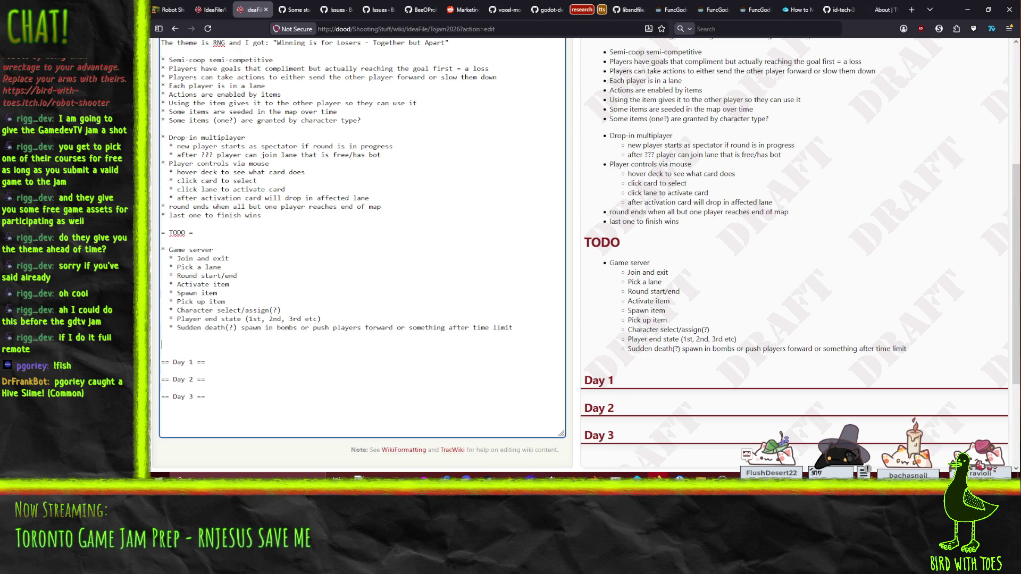
type("Game client")
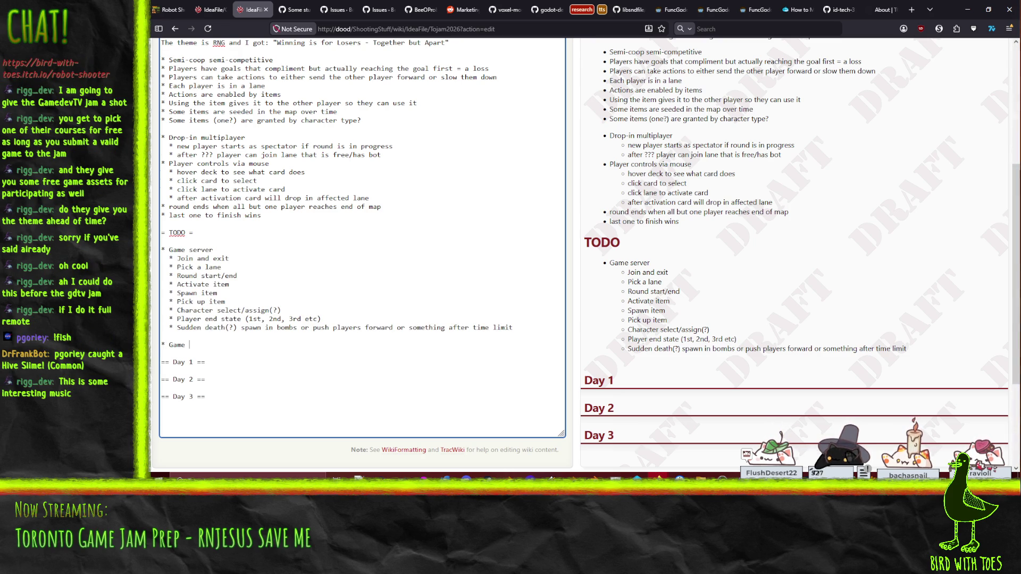
key("Return")
type("*")
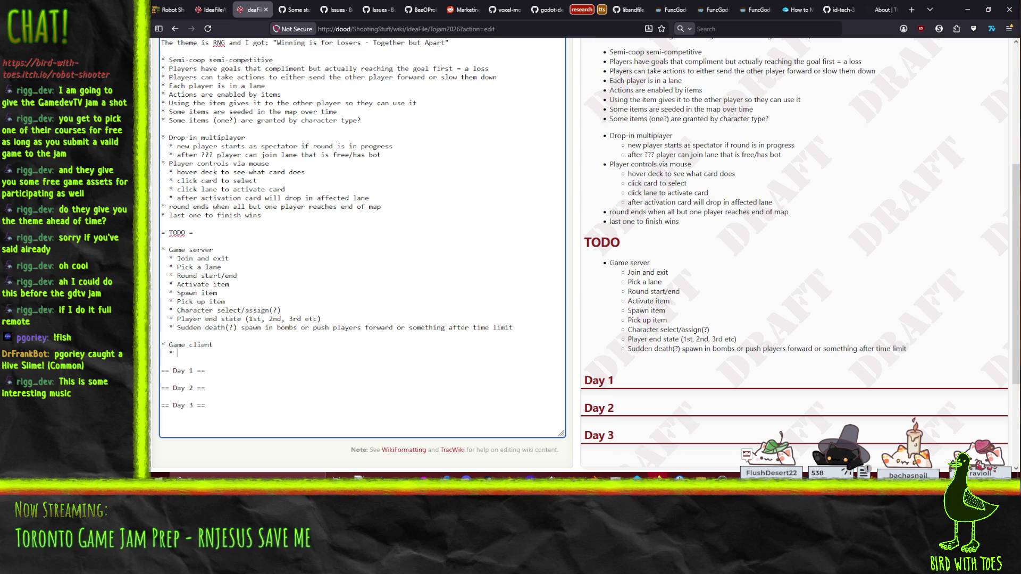
type(" Menu")
key("Return")
type("* ")
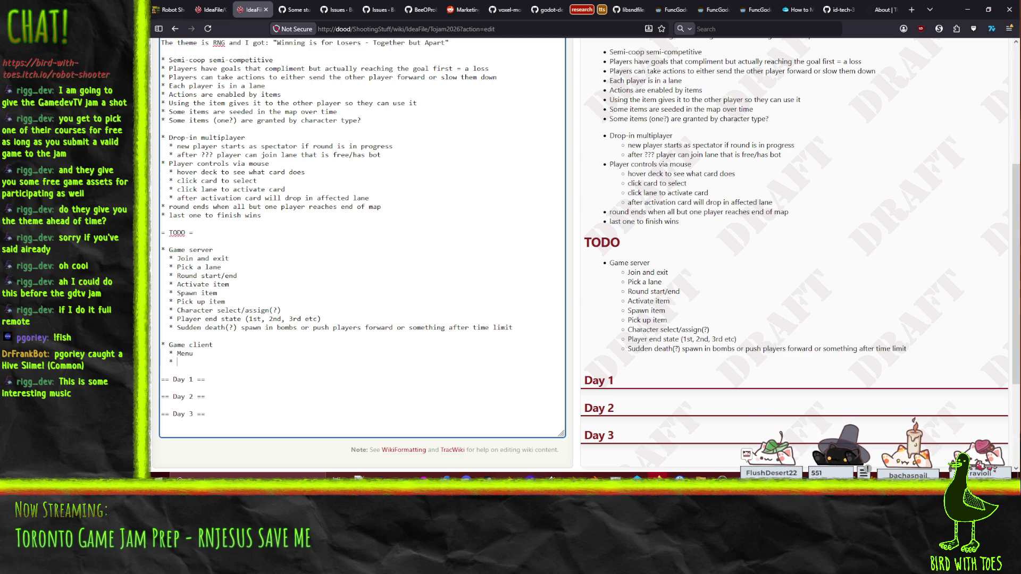
type("Join and eig")
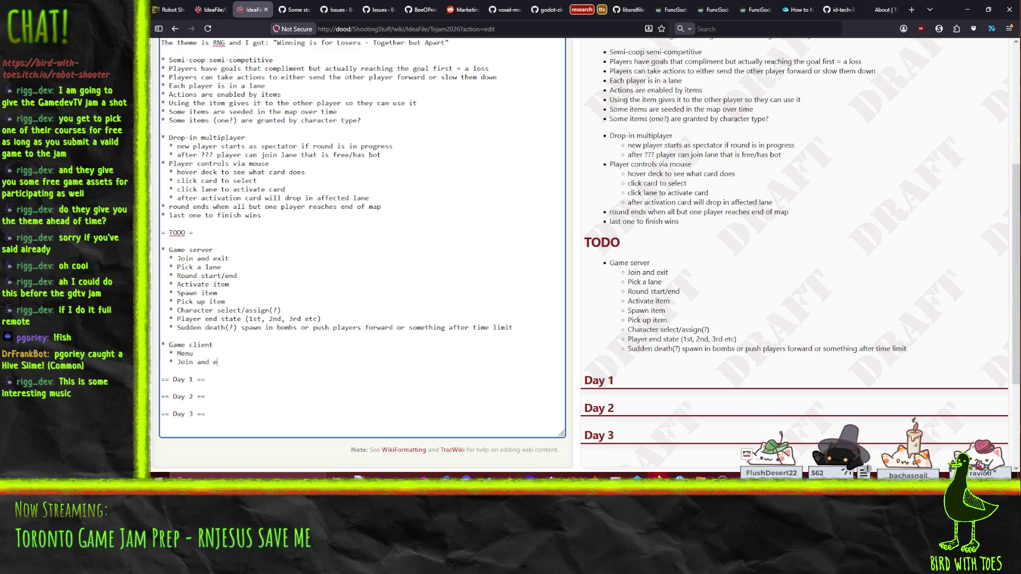
key("BackSpace")
key("BackSpace")
type("xit")
- Add an empty client bullet, then open a new blank browser tab
key("Return")
type("*")
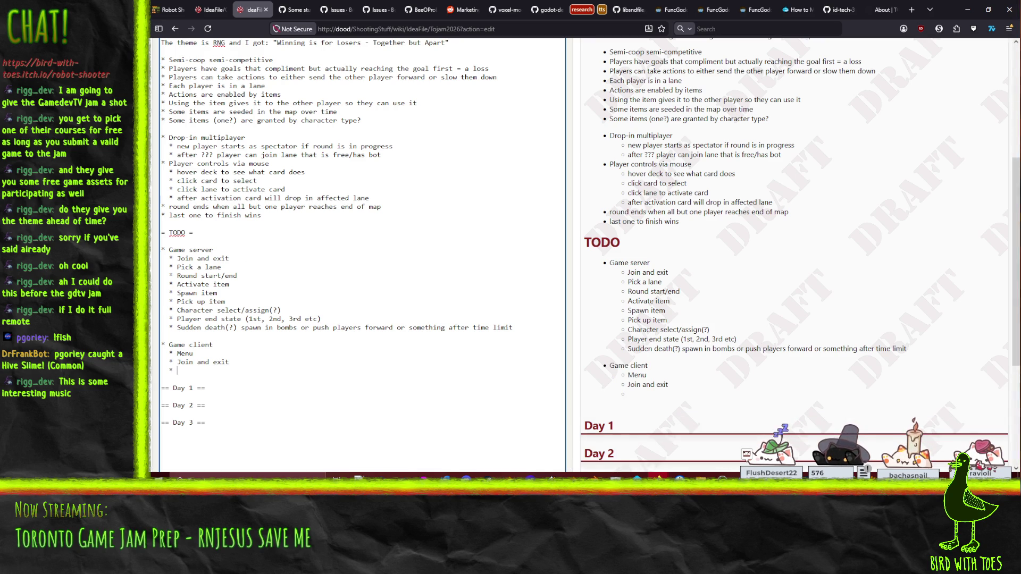
key("alt+Tab")
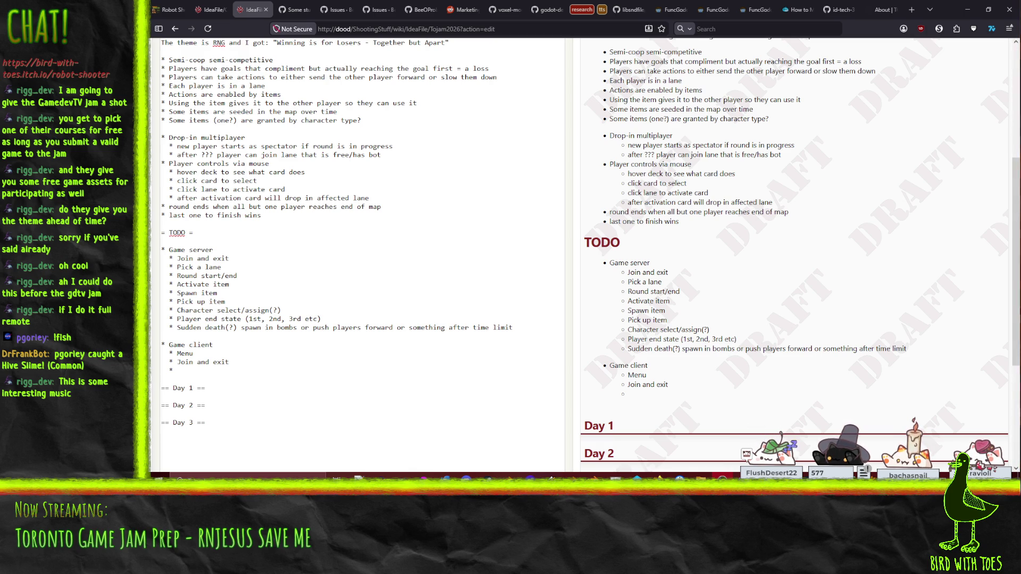
left_click(912, 10)
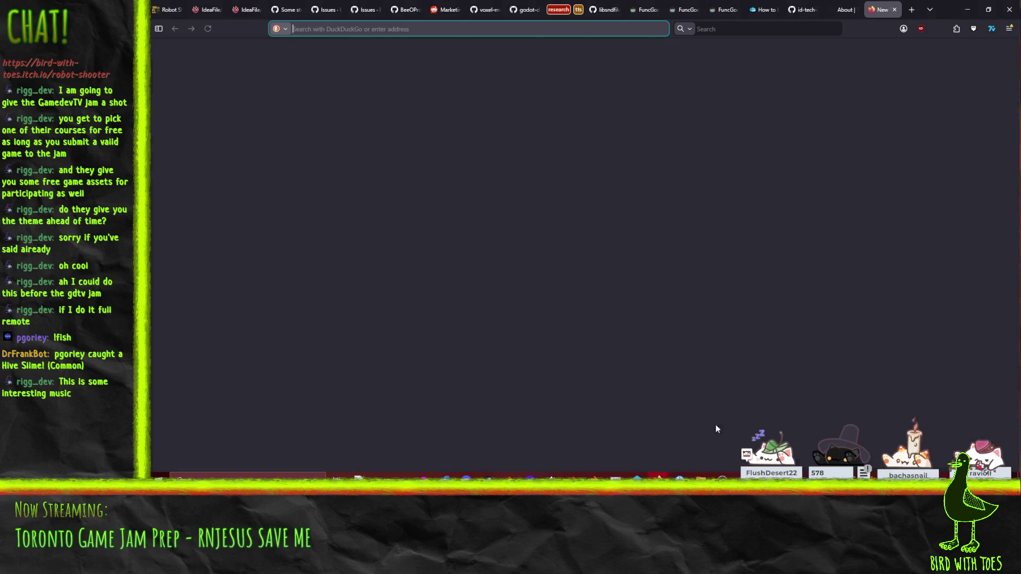
- Close the blank tab with Ctrl+W to get back to the IdeaFile edit page
key("ctrl+w")
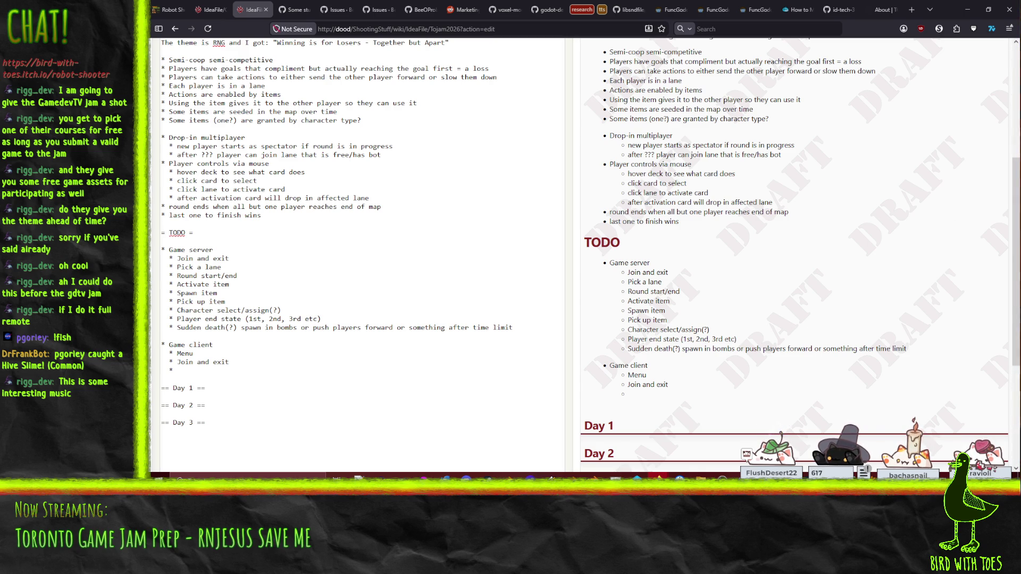
mouse_move(1020, 151)
left_mouse_down()
mouse_move(762, 151)
mouse_move(610, 122)
mouse_move(536, 94)
left_mouse_up()
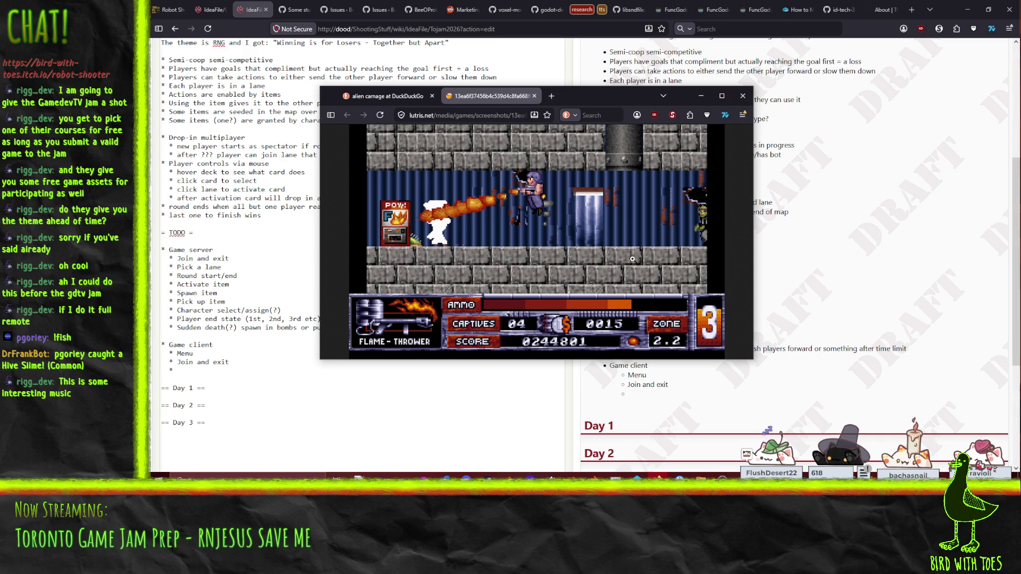
left_click(743, 97)
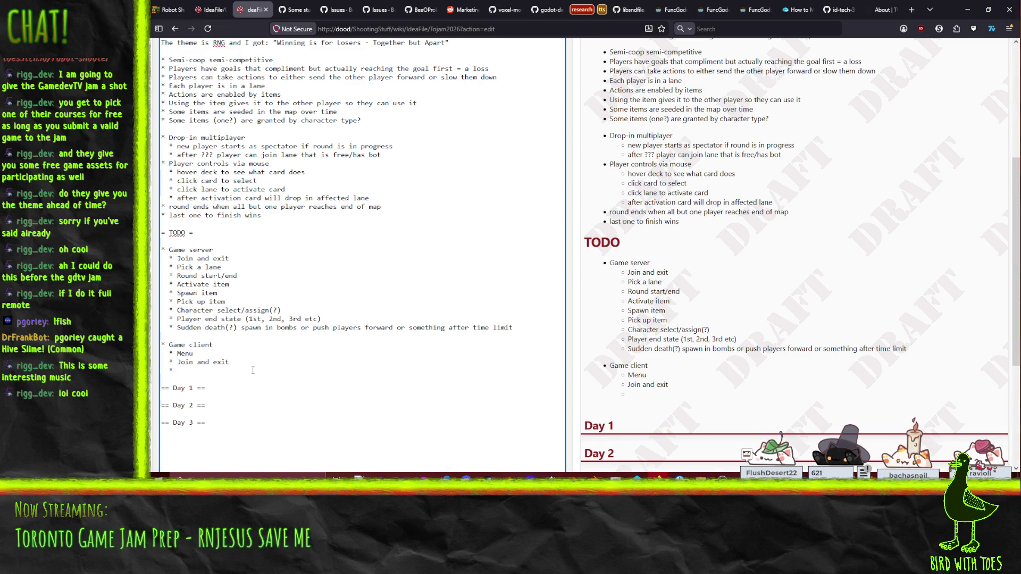
- Add 'Spectate/pre-start' to Game client and 'Pre-start' after 'Join and exit' under Game server
type("Spectate")
type("/pre-start")
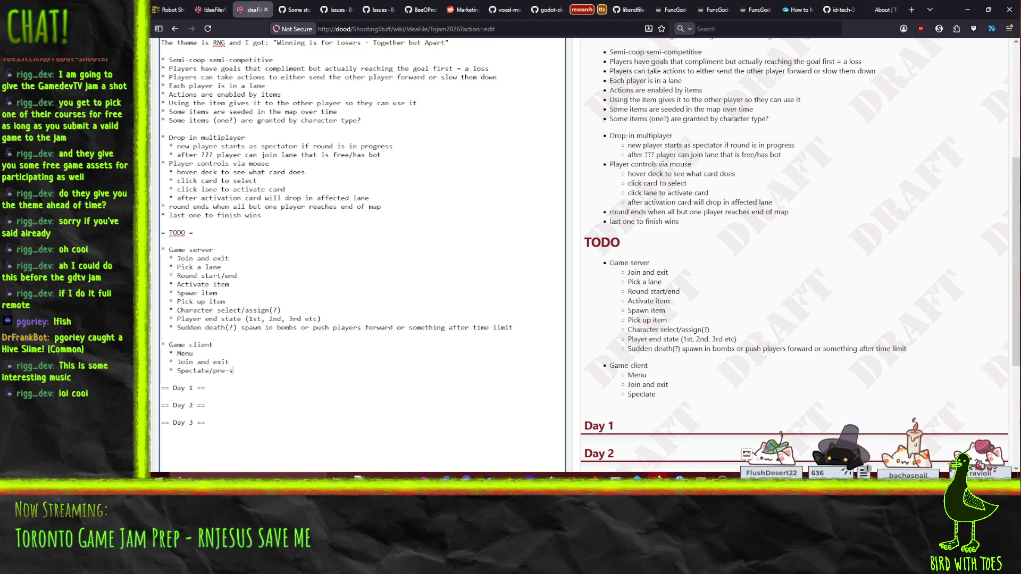
key("Return")
type("*")
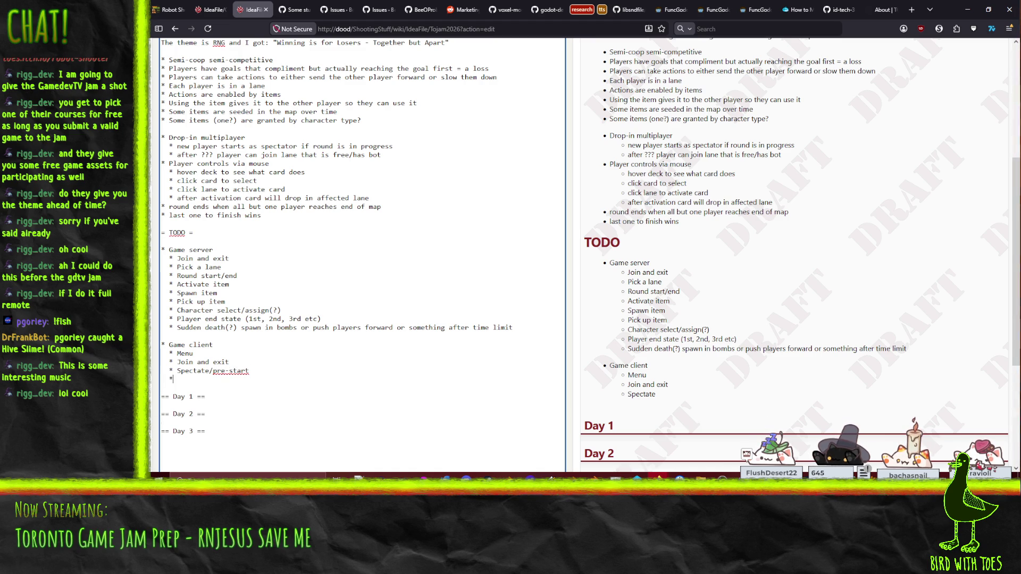
left_click(239, 259)
key("Return")
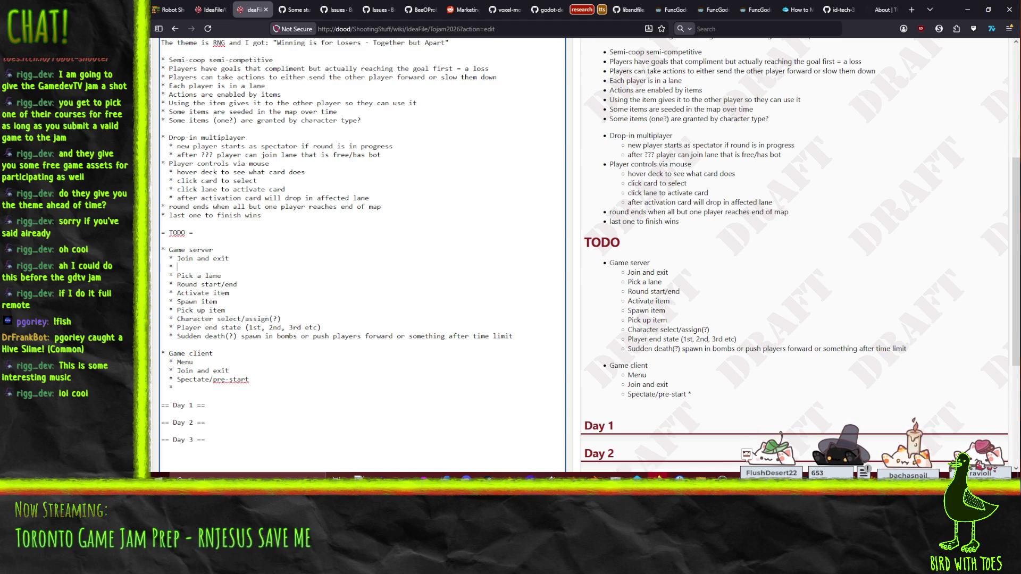
type("Pre-")
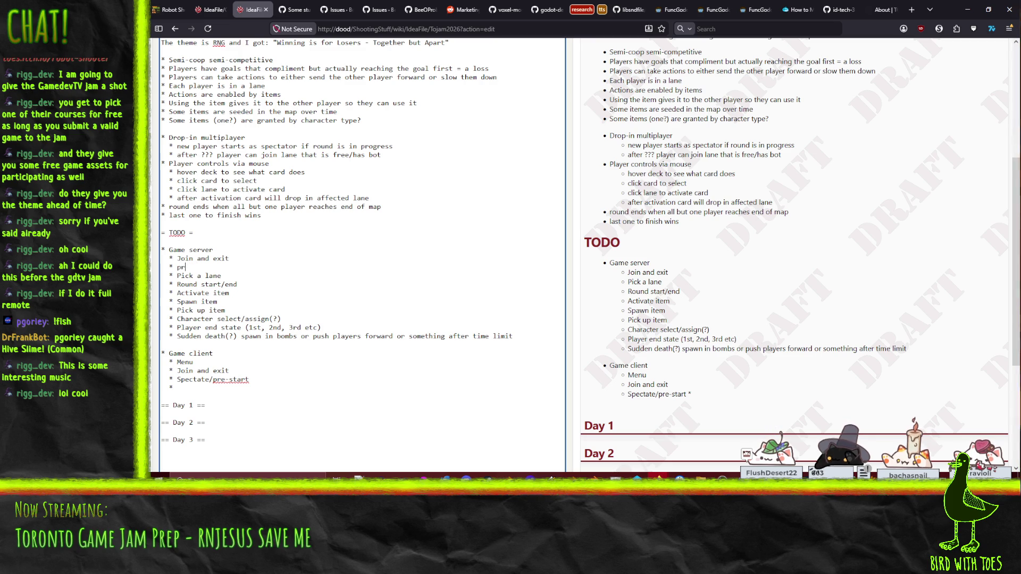
type("start")
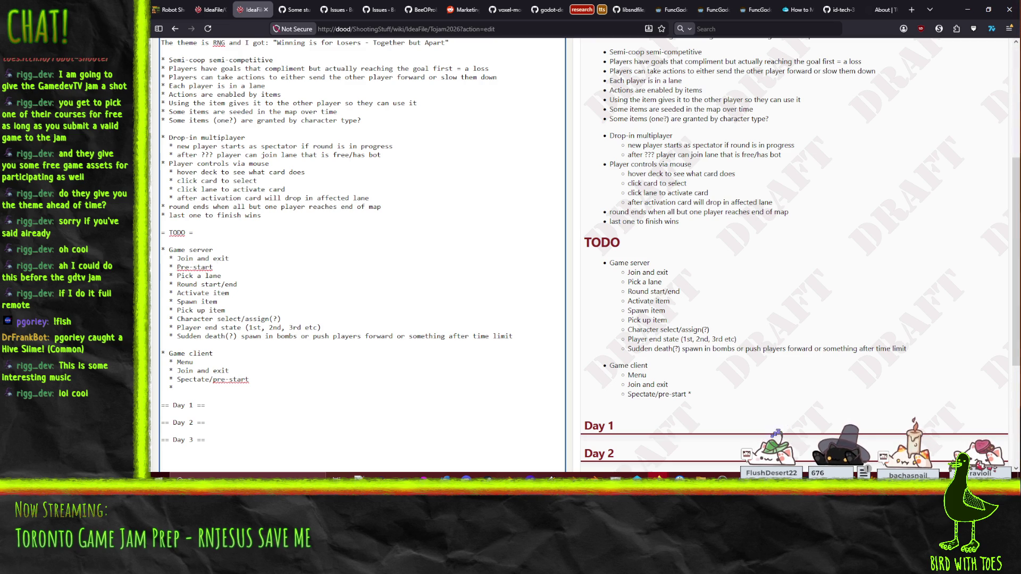
- Reword 'Pick a lane' to 'Assign a lane' and add a 'Bots' server task
left_click(162, 267)
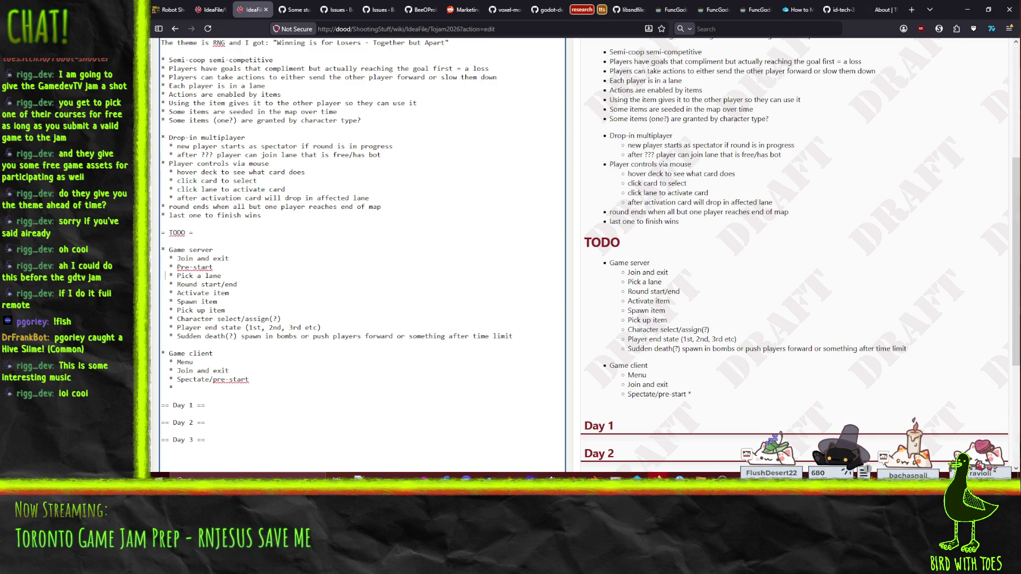
key("shift+End")
type("A")
type("gn a lane")
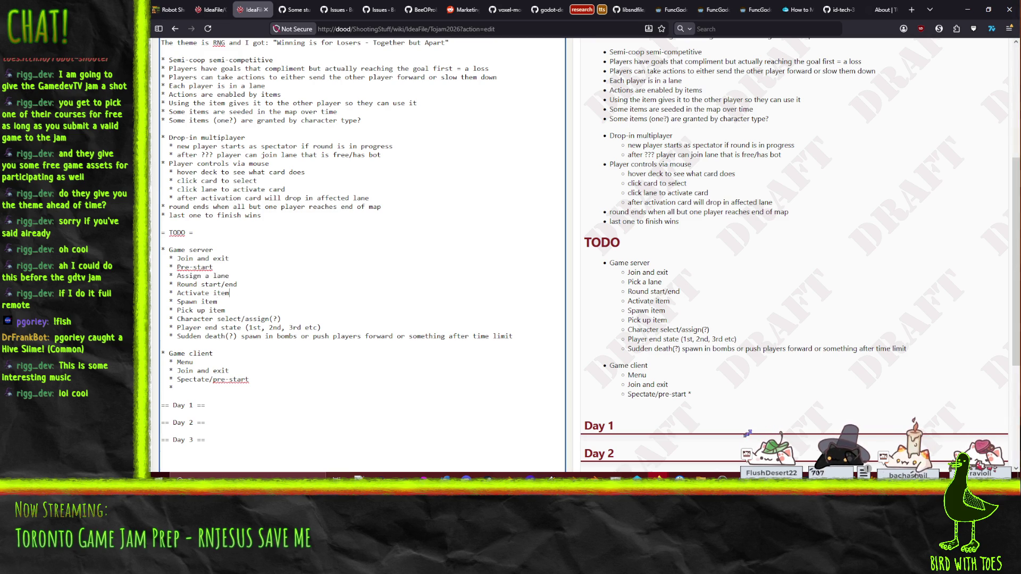
key("Return")
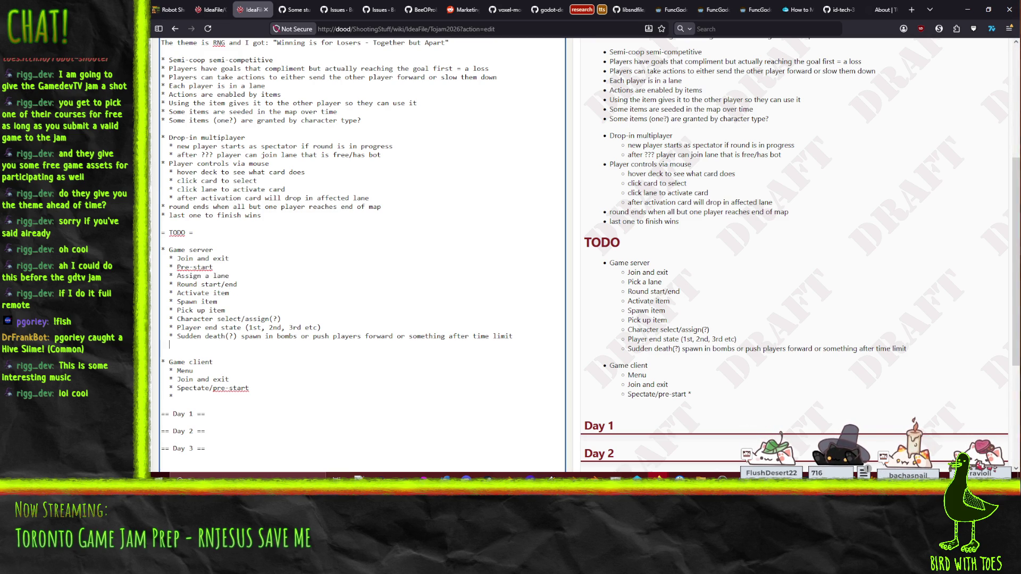
type("* Bots")
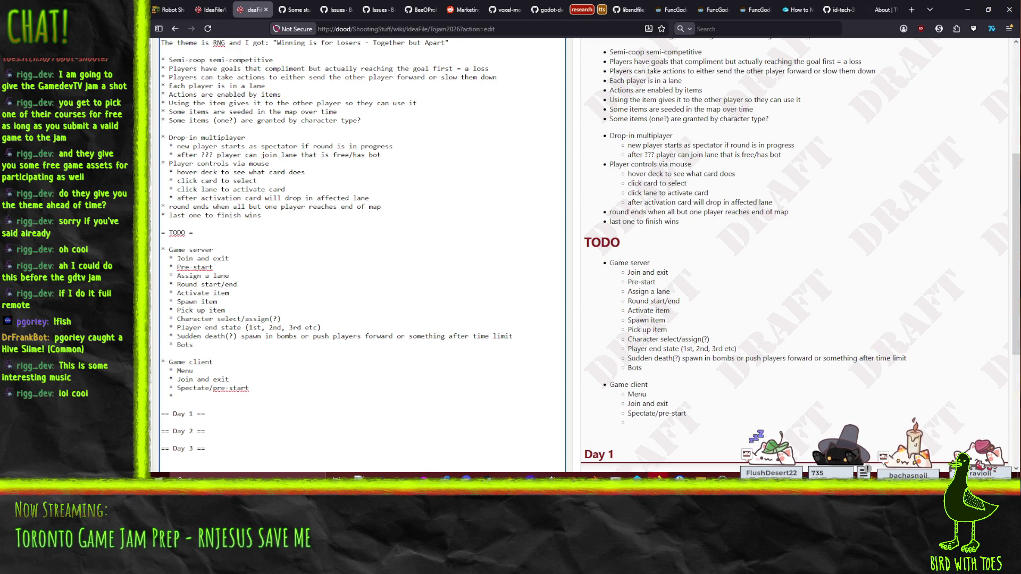
- Add 'Item activation UI' to the Game client list
type("Pick card")
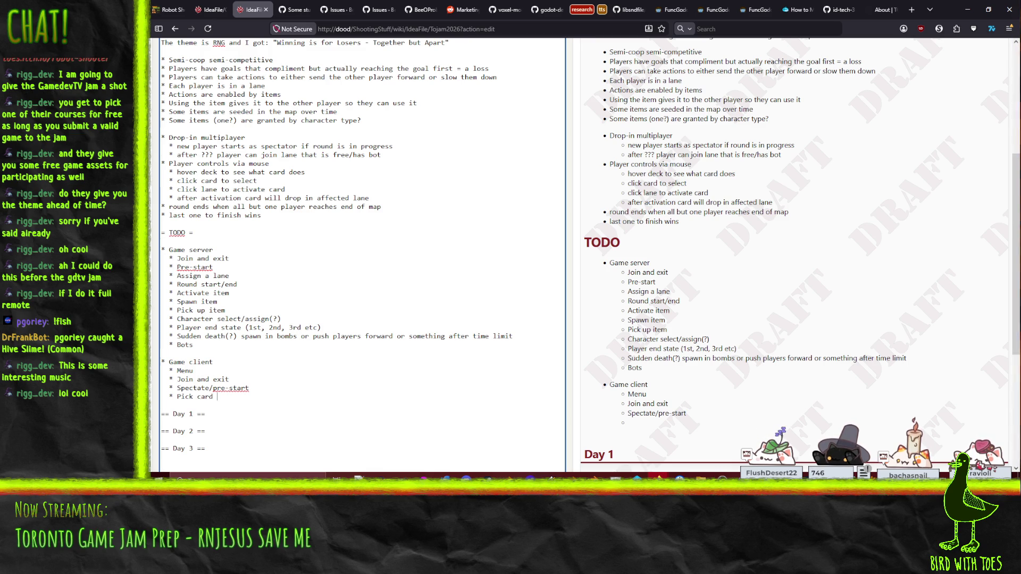
key("Return")
type("*")
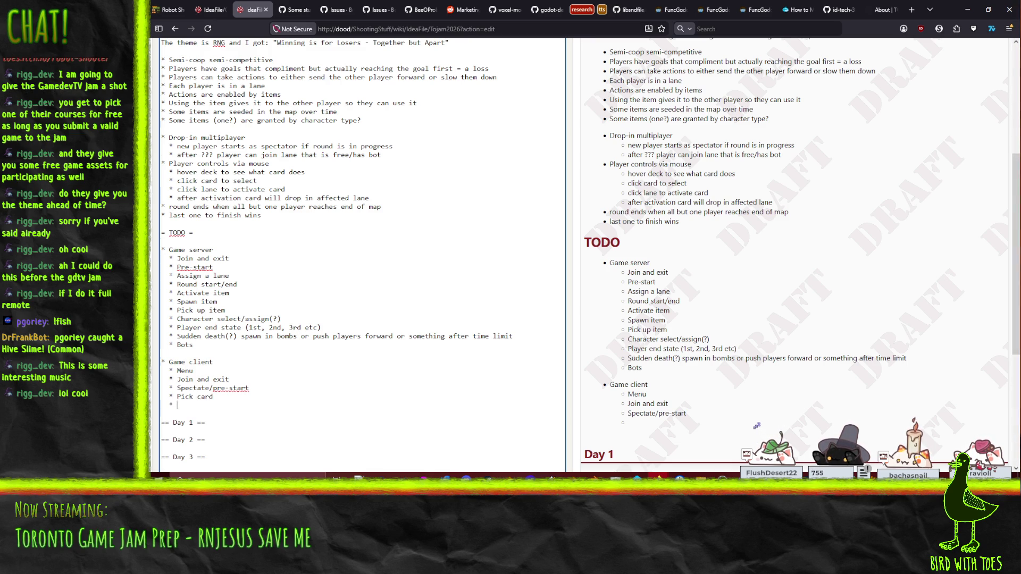
key("BackSpace")
key("BackSpace")
key("BackSpace")
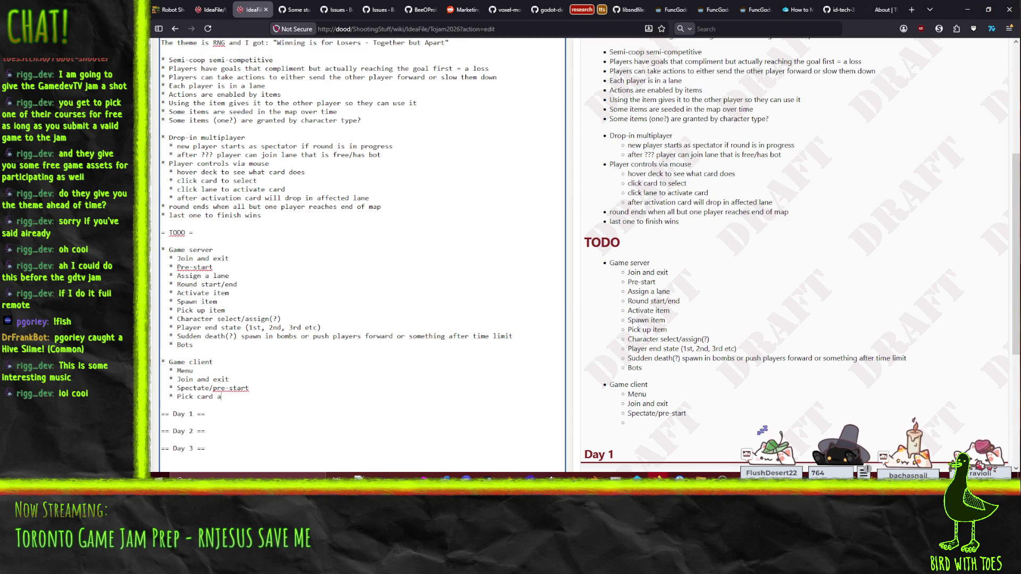
key("BackSpace")
key("BackSpace")
key("BackSpace")
type("Item activa")
type("tion UI")
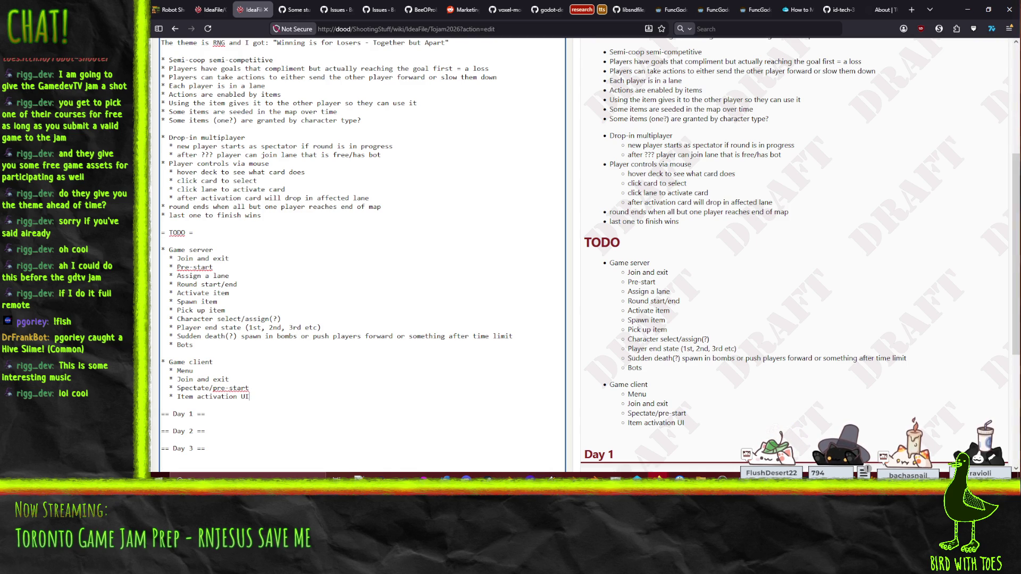
key("Return")
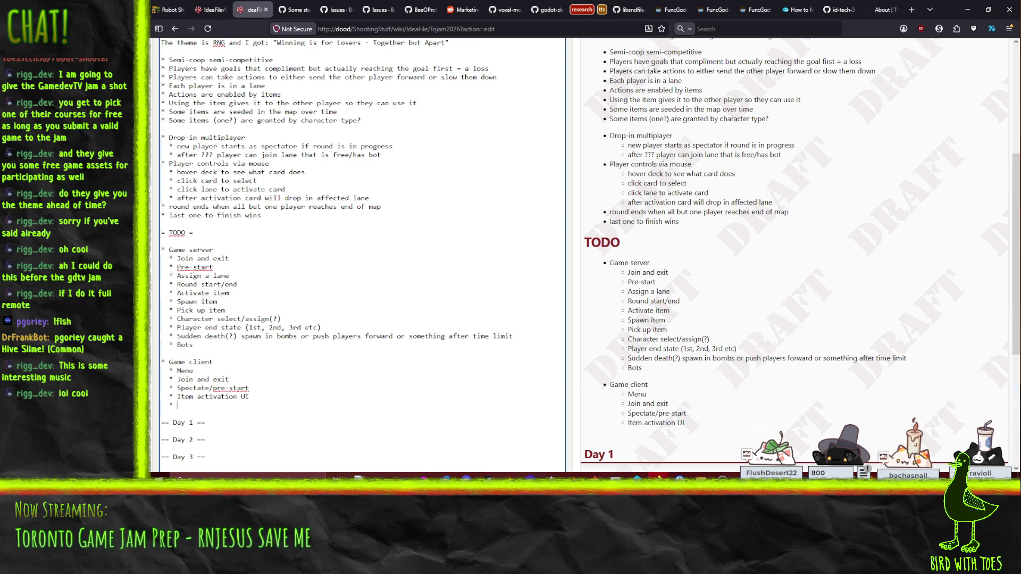
- Add 'Movement controls' to the Game client list with an empty bullet after it
type("Movemen")
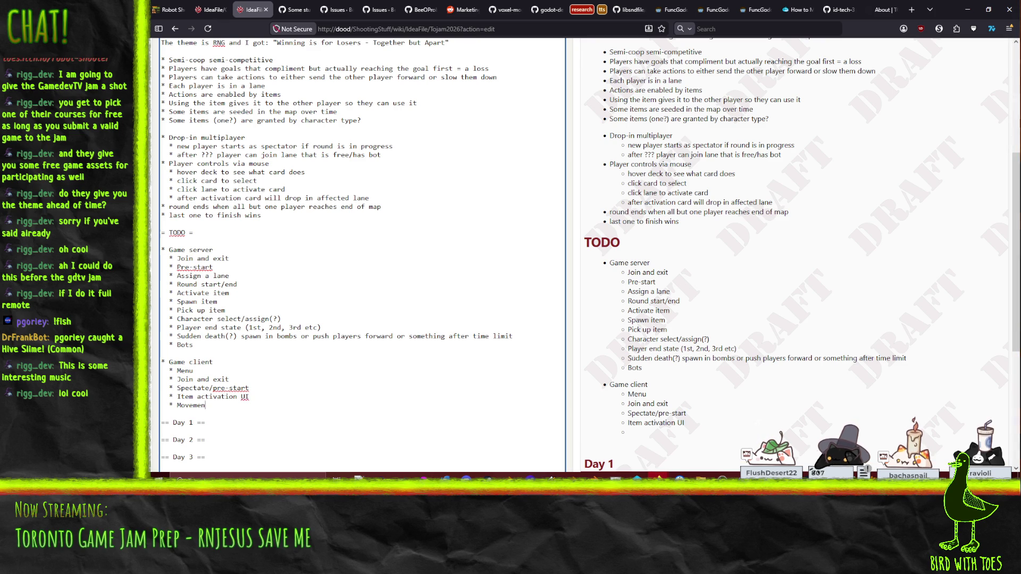
type("t controls")
key("shift+End")
key("Left")
key("Return")
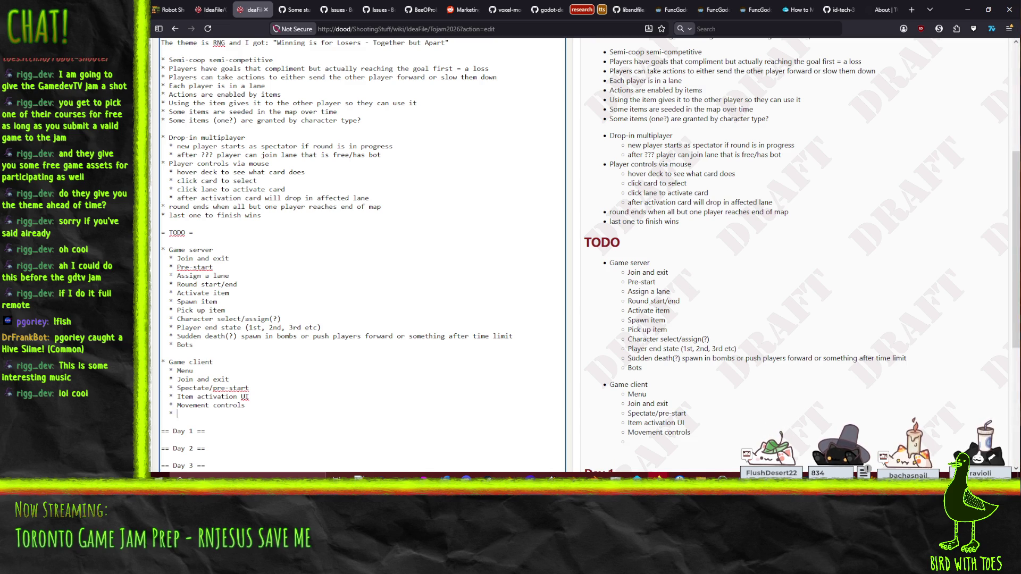
- Add 'Character movement/limits' below 'Bots' in the Game server list
key("Up")
key("Up")
key("Up")
left_click(176, 335)
key("End")
key("Return")
type("* Chara")
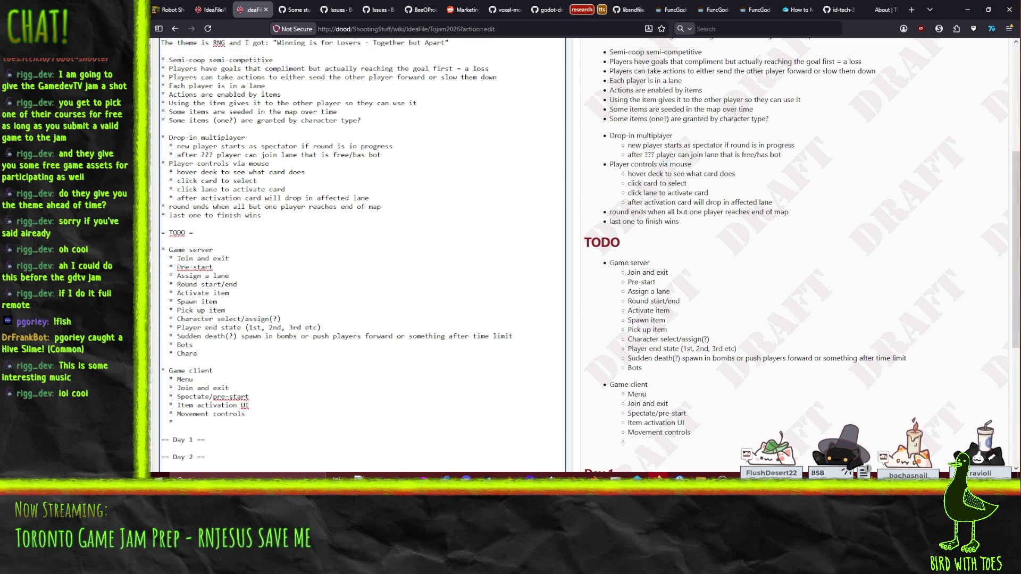
type("cter movemen")
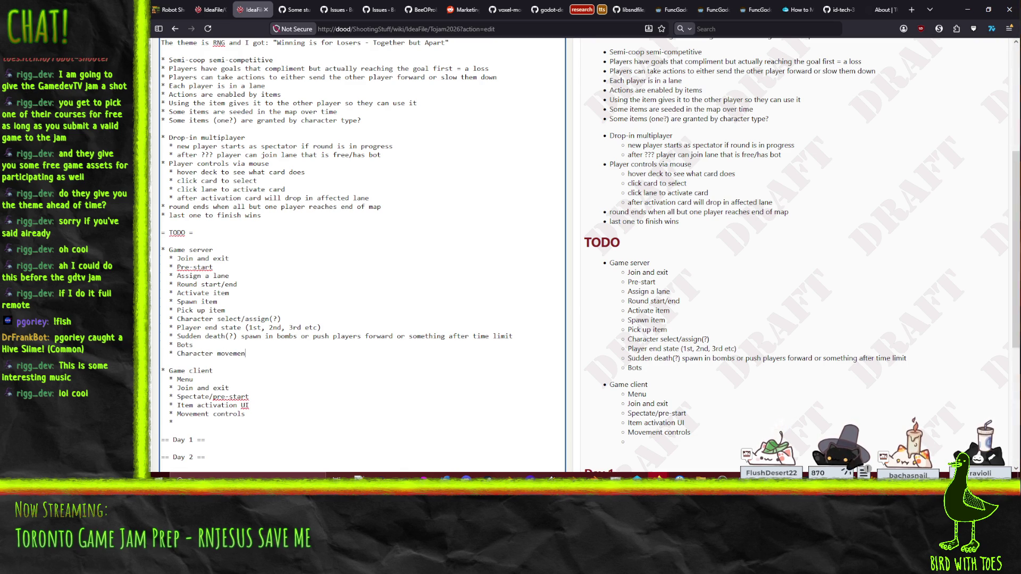
type("t/limits")
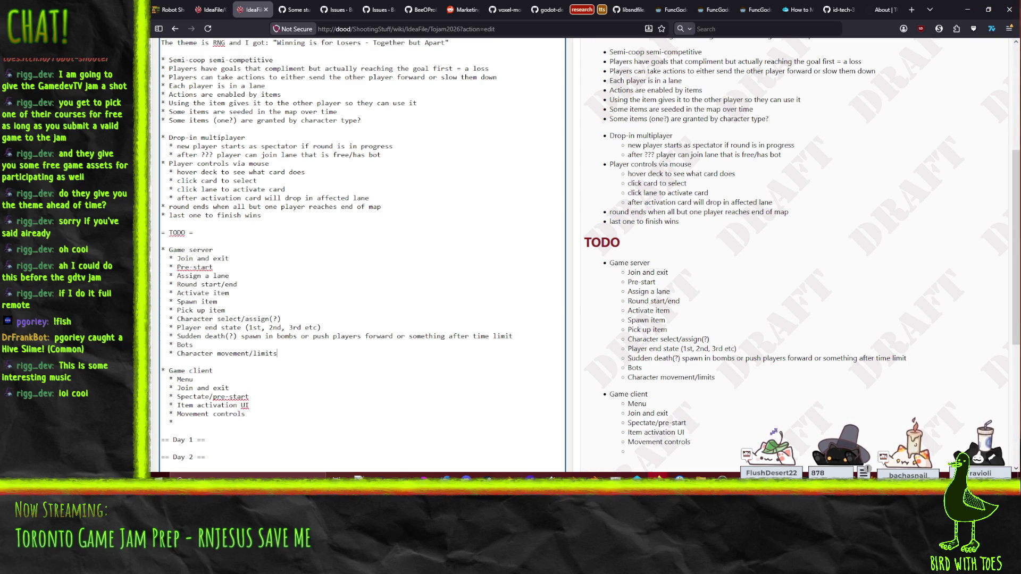
left_click(212, 372)
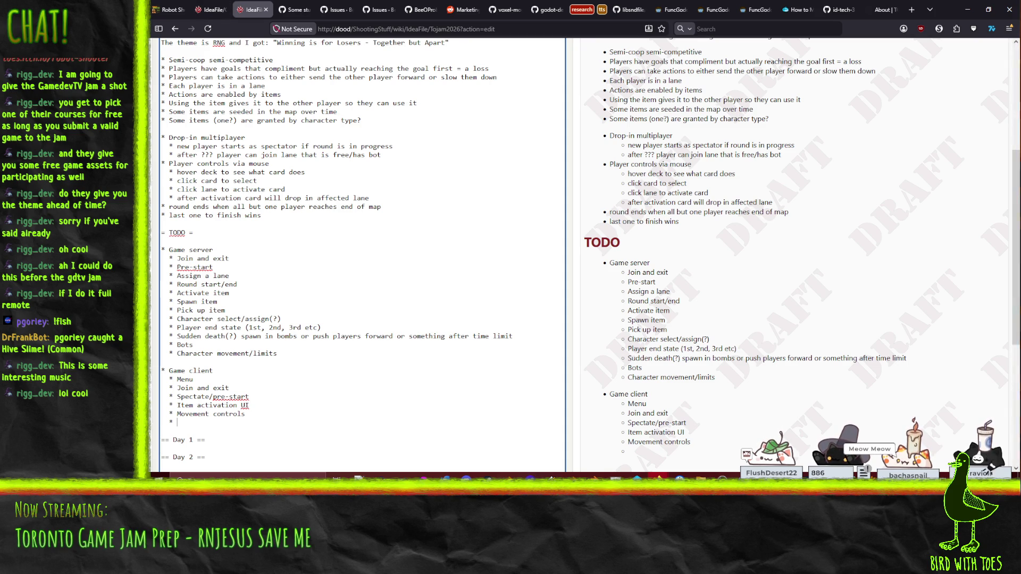
left_click(837, 461)
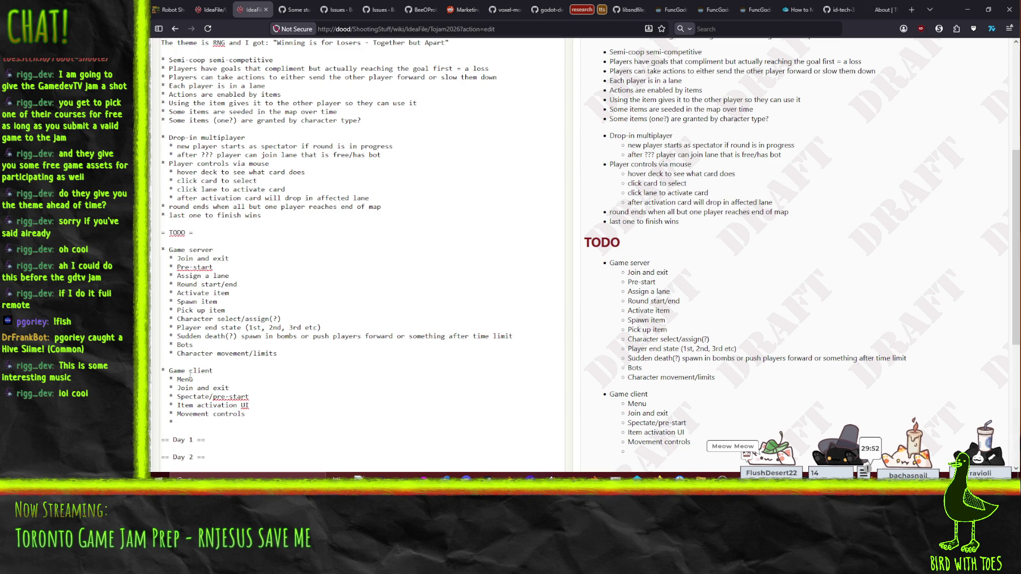
left_click(216, 420)
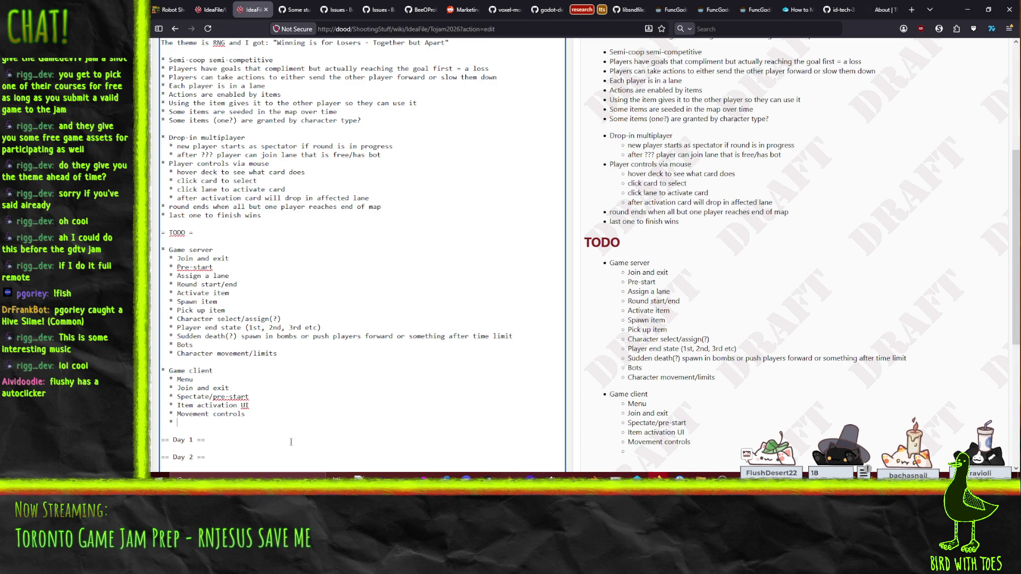
scroll(287, 425, "down", 3)
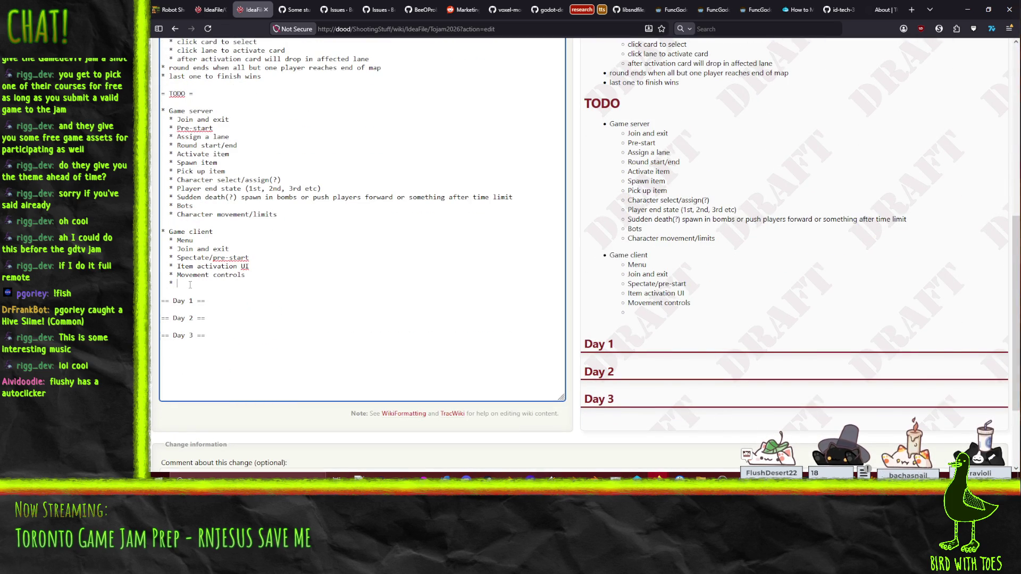
- Insert a nested 'Pick a character' item under 'Spectate/pre-start' in the Game client list
scroll(281, 303, "up", 1)
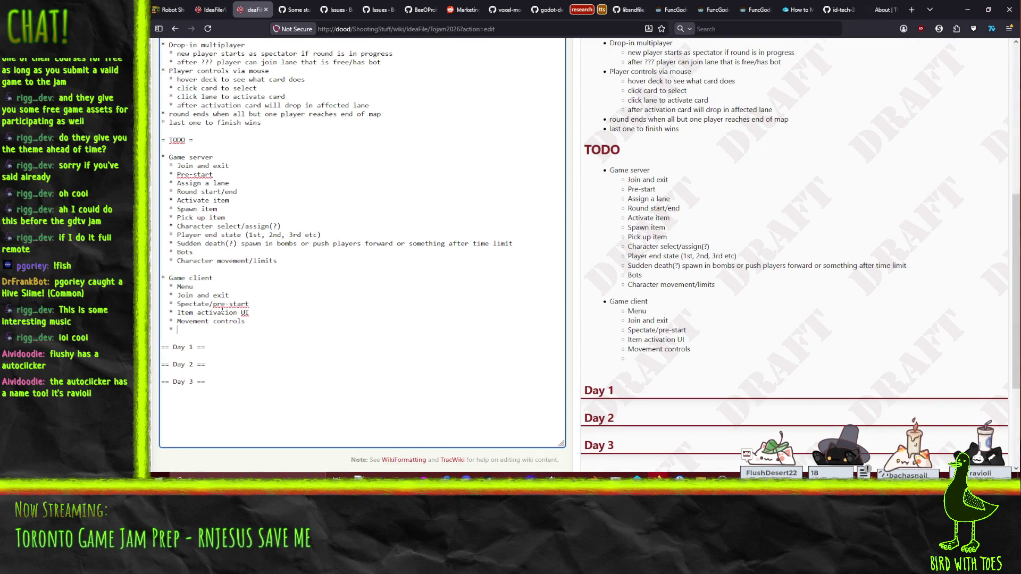
left_click(243, 298)
key("Return")
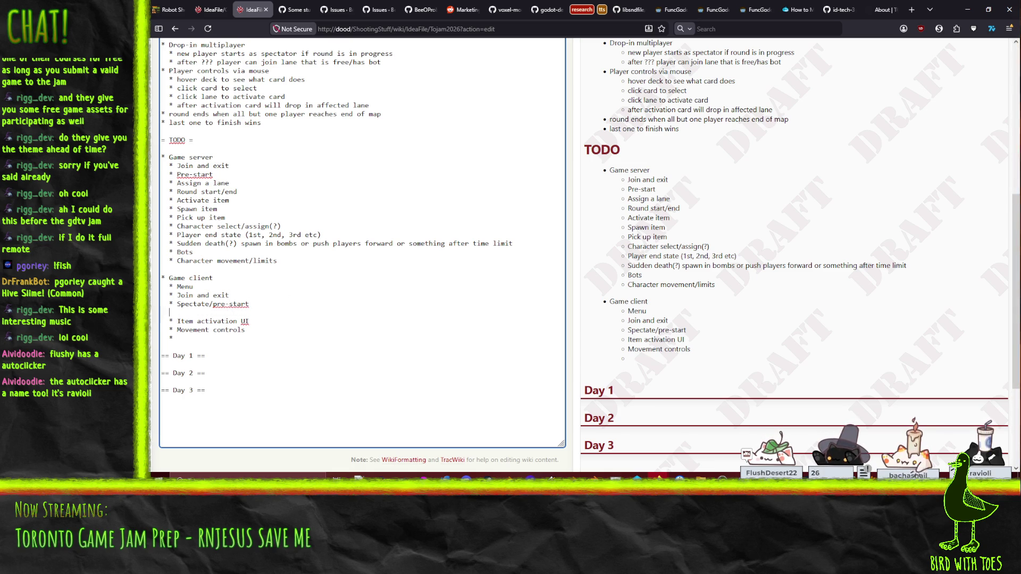
type("* Pick a ")
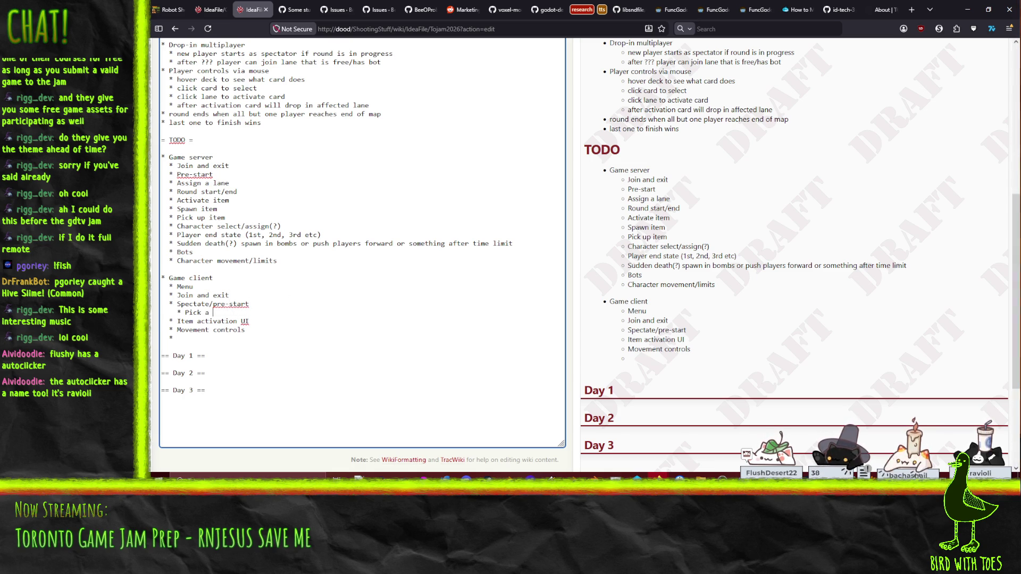
type("character")
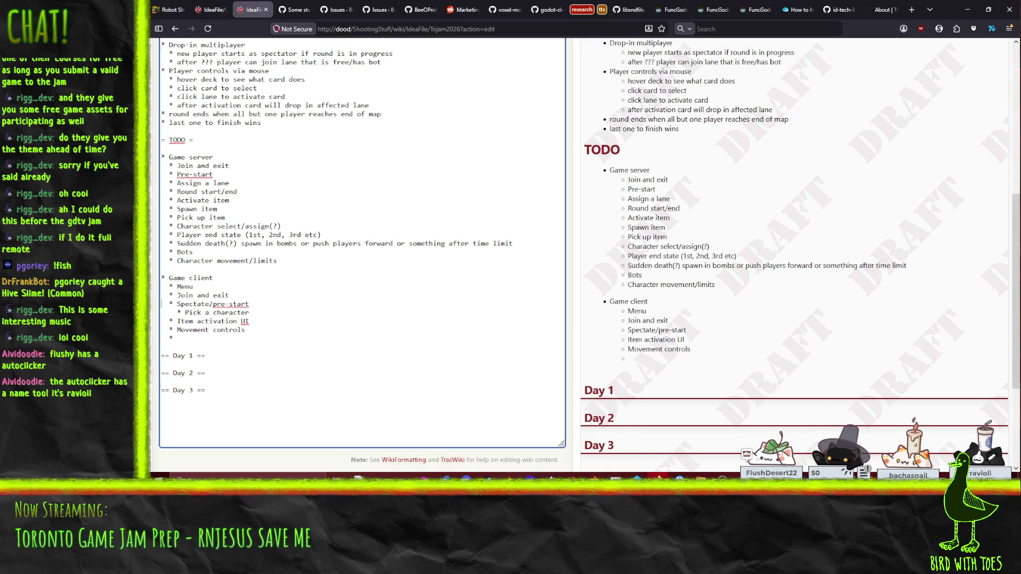
key("shift+Up")
key("shift+Home")
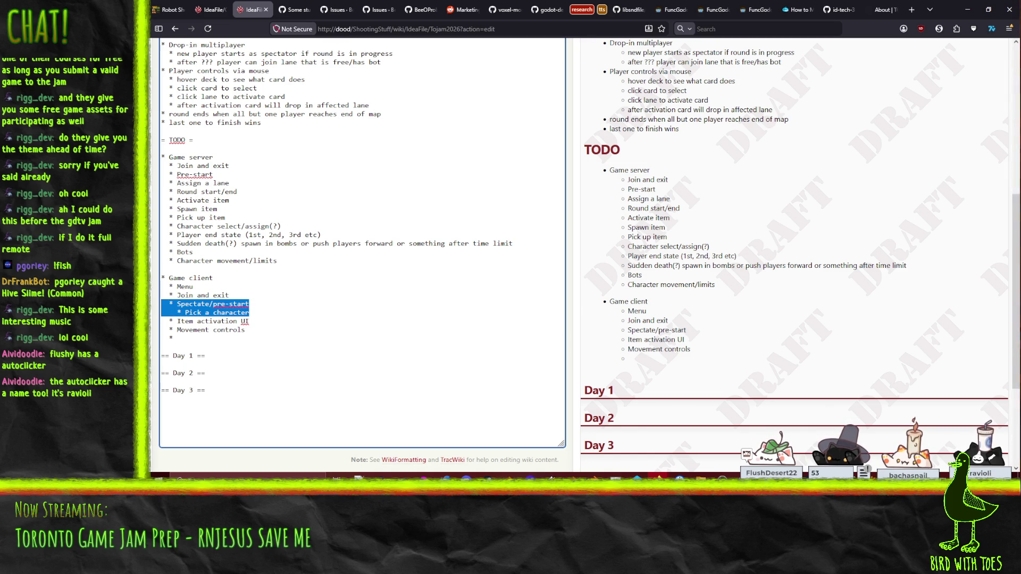